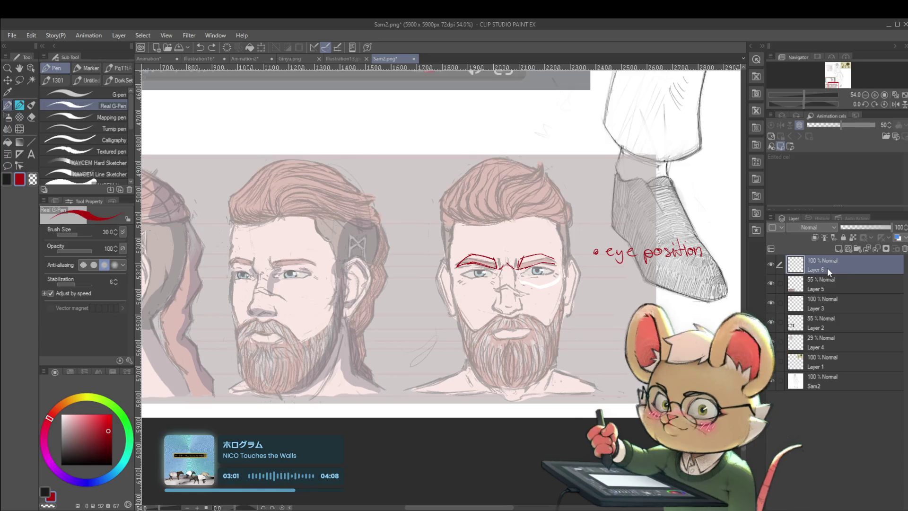
# - Lower Layer 5's opacity to 38% and go back to drawing on Layer 6
pyautogui.click(808, 290)
pyautogui.moveTo(869, 232)
pyautogui.mouseDown()
pyautogui.moveTo(875, 228)
pyautogui.moveTo(860, 229)
pyautogui.mouseUp()
pyautogui.click(830, 260)
# - Strengthen the red V-shaped brow furrow between the bearded face's eyebrows
pyautogui.moveTo(561, 297); pyautogui.dragTo(474, 287)
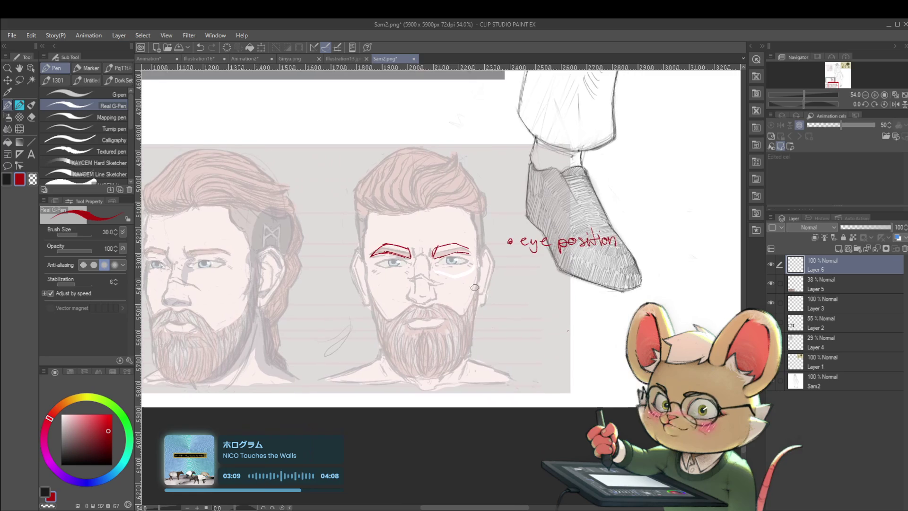
pyautogui.scroll(3, 475, 288)
pyautogui.moveTo(412, 258); pyautogui.dragTo(427, 267)
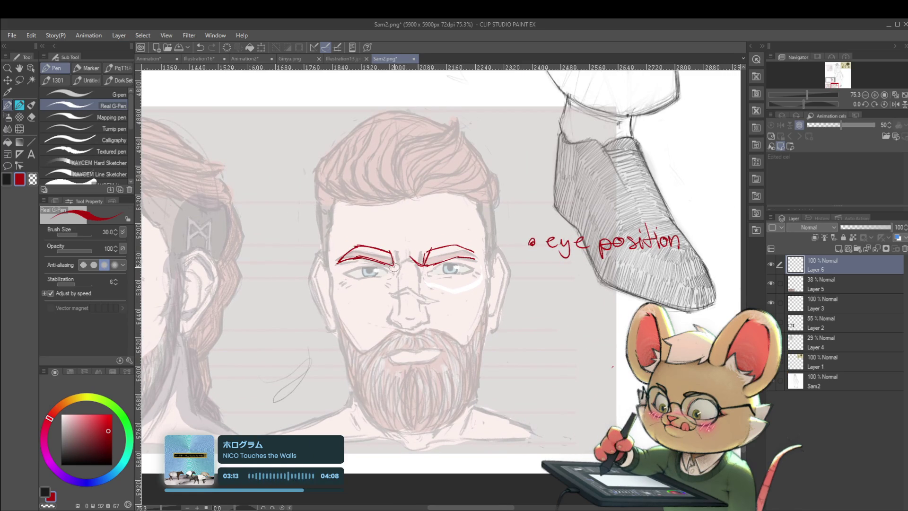
pyautogui.scroll(-3, 406, 256)
pyautogui.scroll(3, 397, 256)
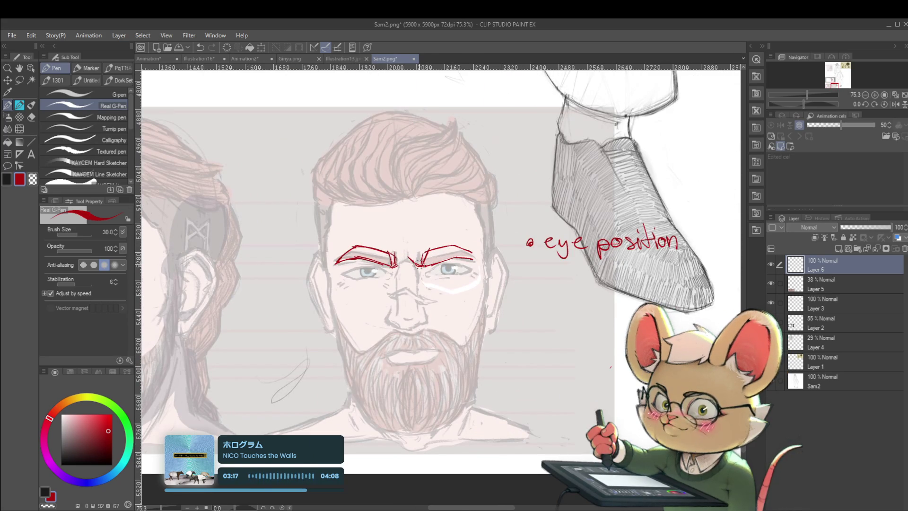
pyautogui.scroll(-3, 419, 255)
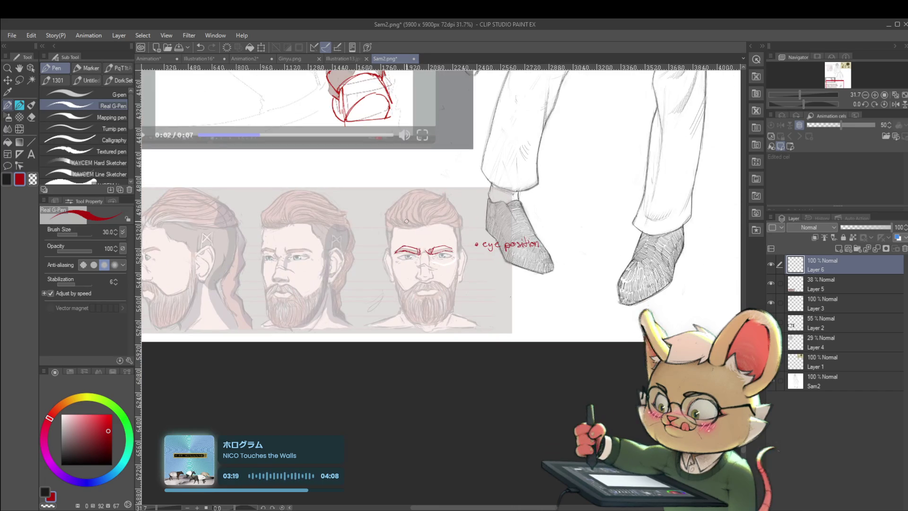
pyautogui.scroll(2, 428, 259)
pyautogui.scroll(1, 427, 259)
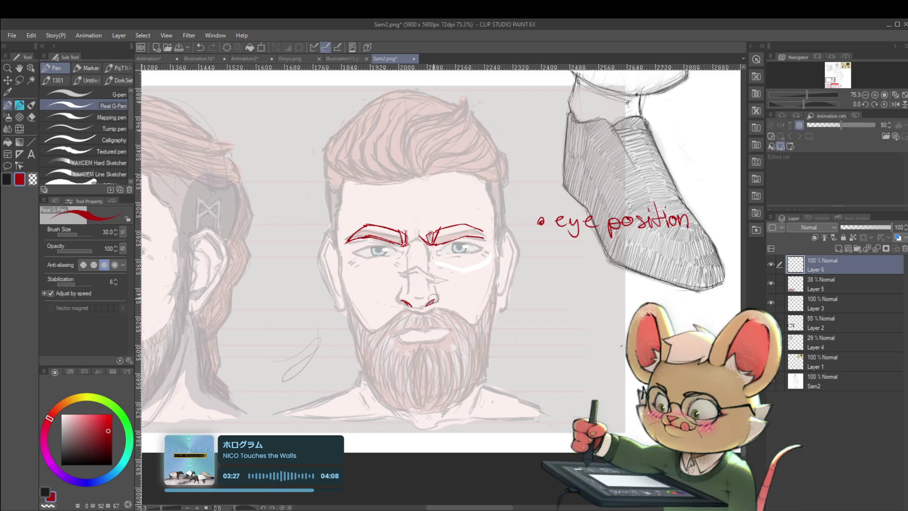
# - Add a diagonal red nose line, then toggle Layer 5 off and on to check it
pyautogui.scroll(-3, 442, 303)
pyautogui.scroll(2, 441, 292)
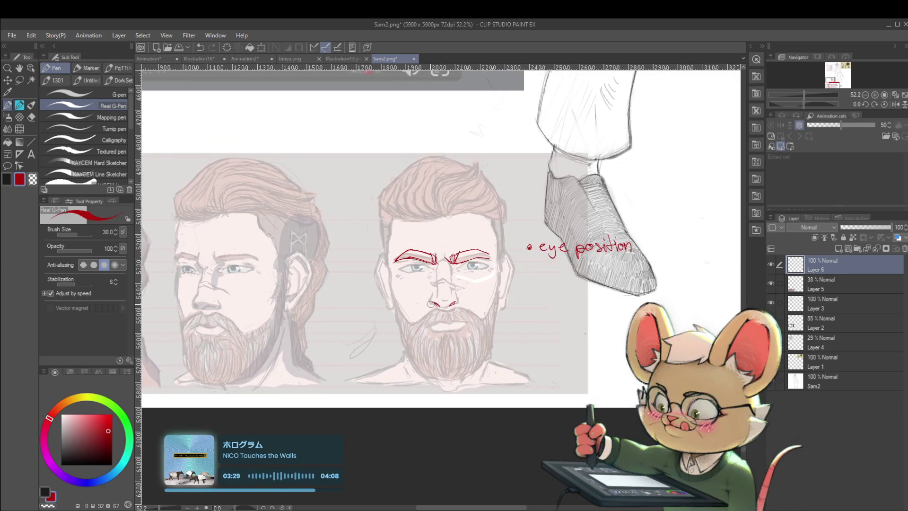
pyautogui.scroll(2, 431, 304)
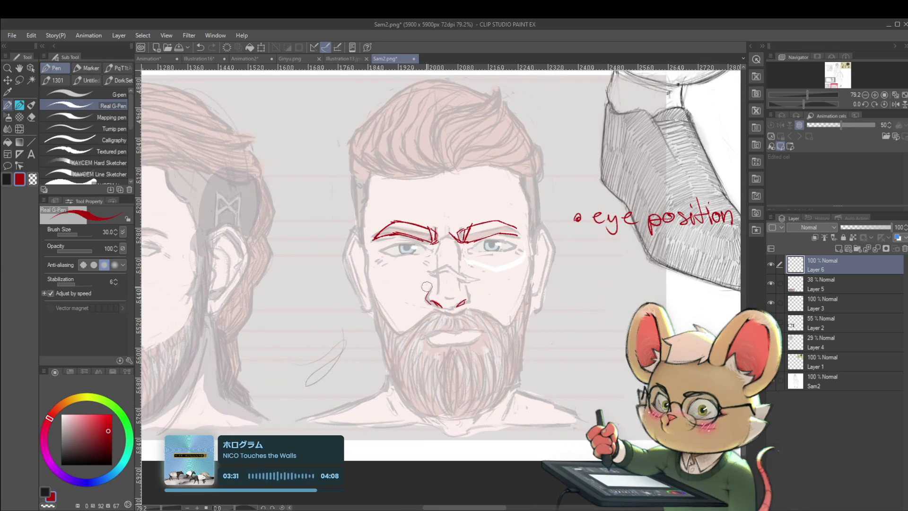
pyautogui.scroll(-3, 466, 280)
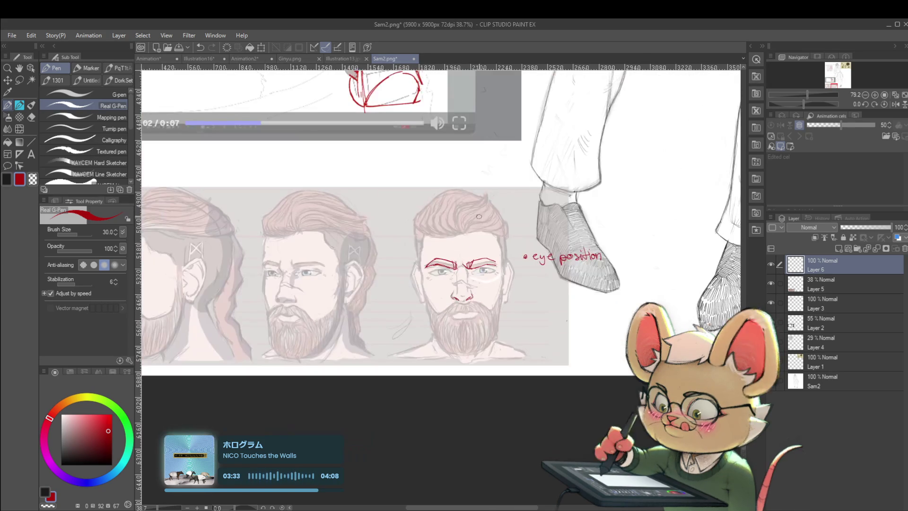
pyautogui.scroll(4, 469, 279)
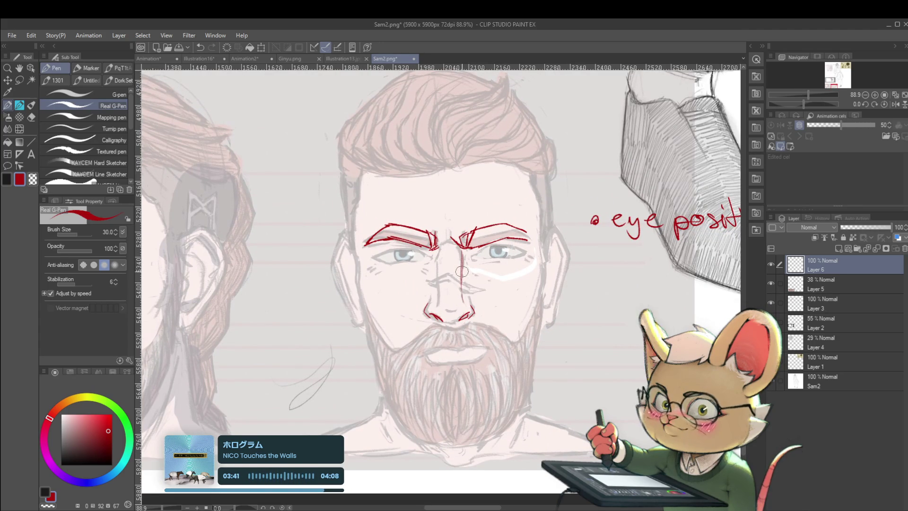
pyautogui.moveTo(463, 264); pyautogui.dragTo(469, 299)
pyautogui.scroll(-3, 481, 247)
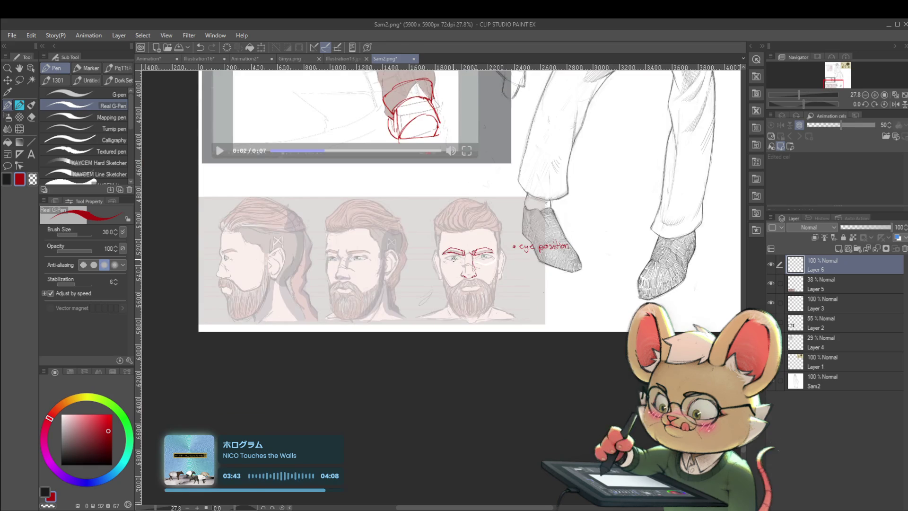
pyautogui.scroll(3, 464, 274)
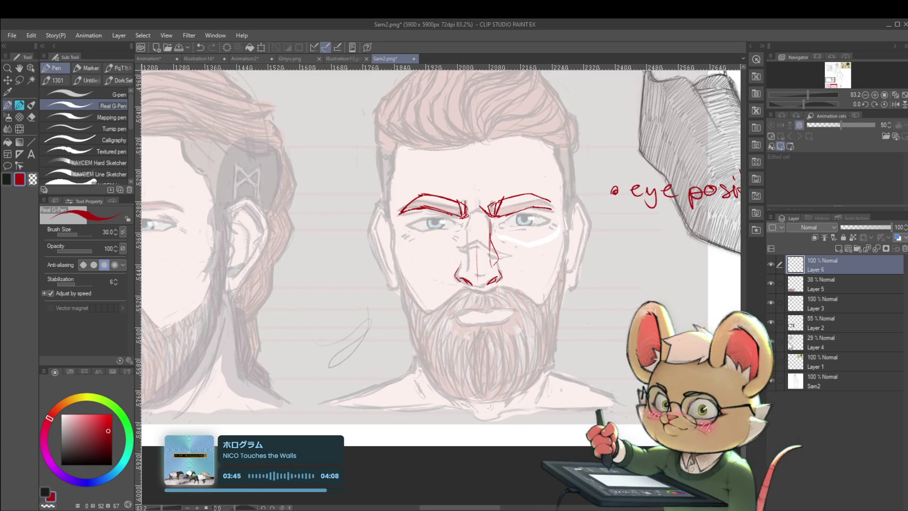
pyautogui.click(771, 284)
pyautogui.click(771, 284)
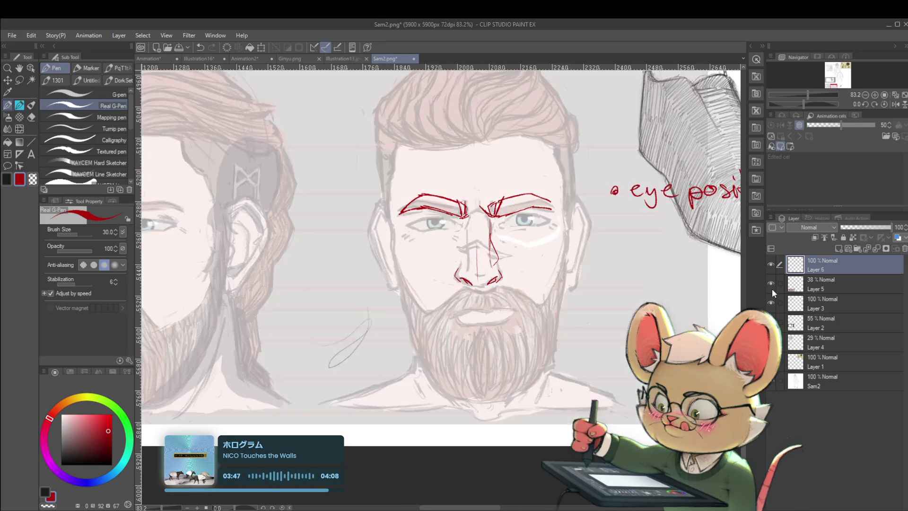
# - Draw a red upper eyelid over the right eye and undo the stray stroke across the iris
pyautogui.scroll(2, 522, 234)
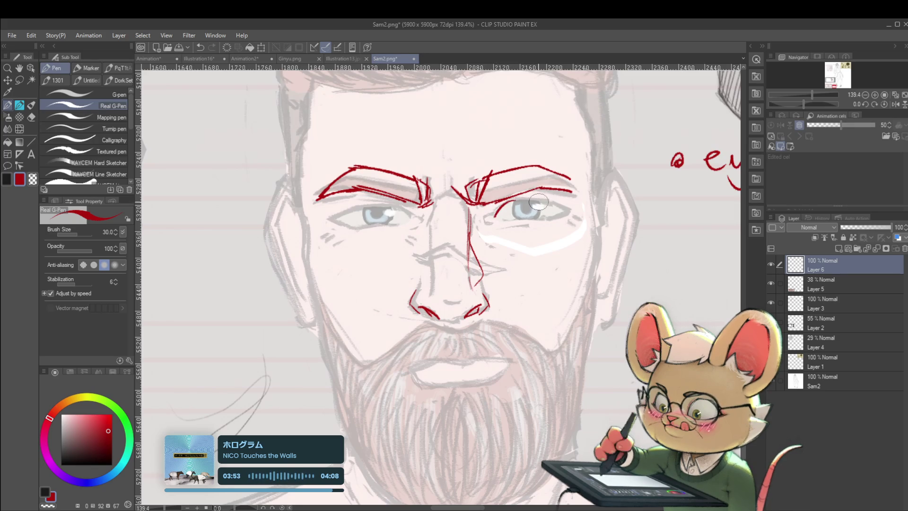
pyautogui.moveTo(557, 208)
pyautogui.mouseDown()
pyautogui.moveTo(509, 206)
pyautogui.moveTo(495, 217)
pyautogui.mouseUp()
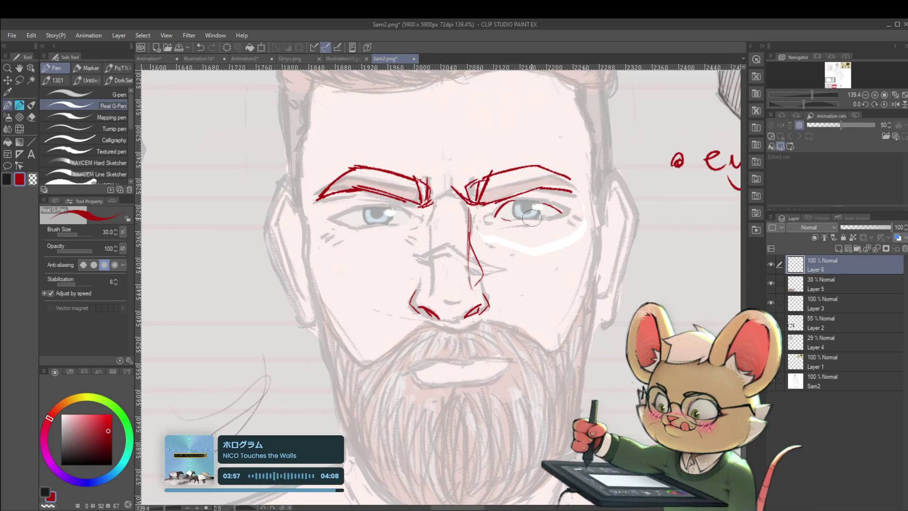
pyautogui.scroll(-5, 562, 215)
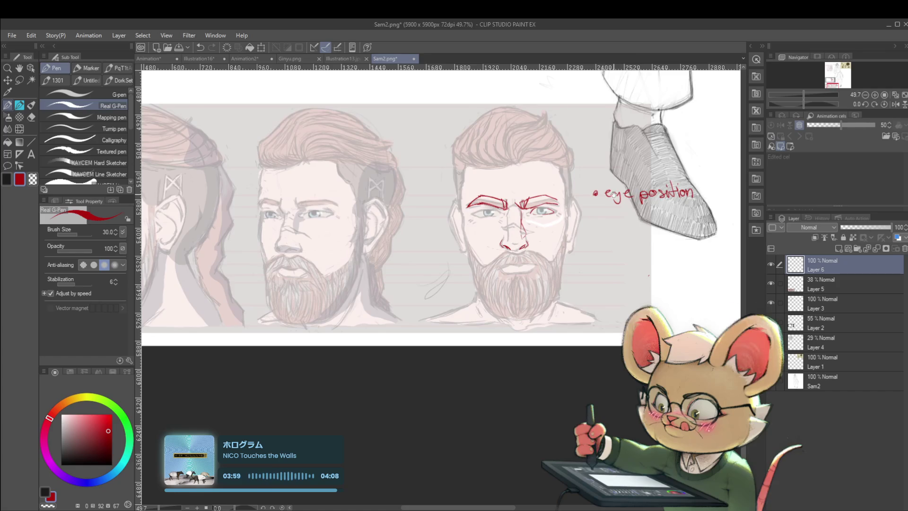
pyautogui.moveTo(562, 215); pyautogui.dragTo(410, 272)
pyautogui.scroll(3, 395, 257)
pyautogui.scroll(2, 395, 257)
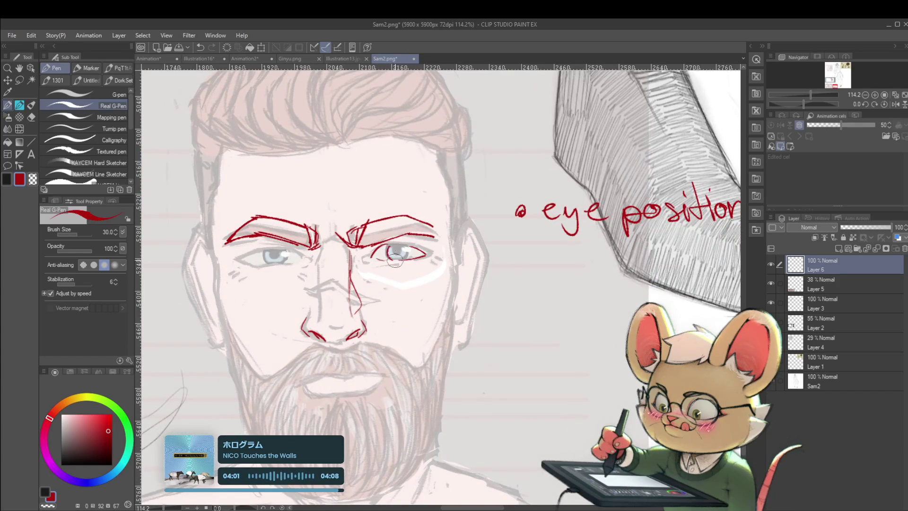
pyautogui.scroll(3, 391, 256)
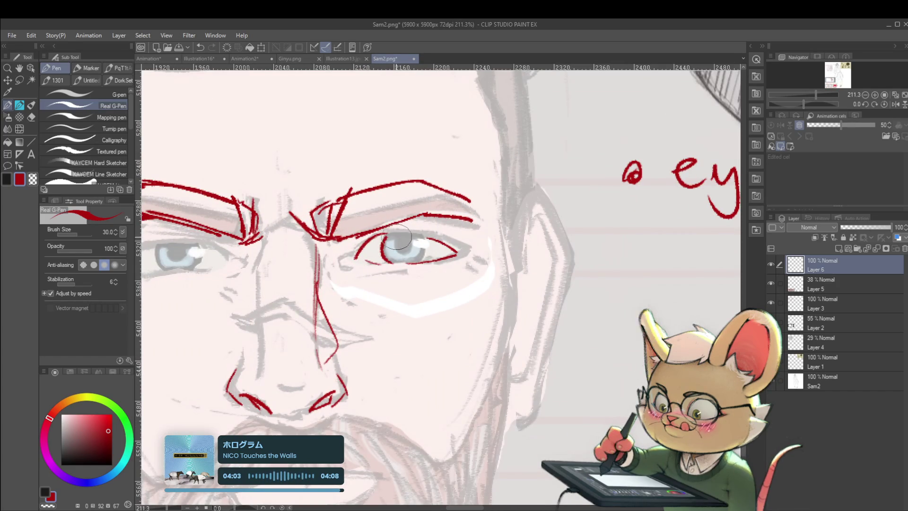
pyautogui.scroll(2, 391, 252)
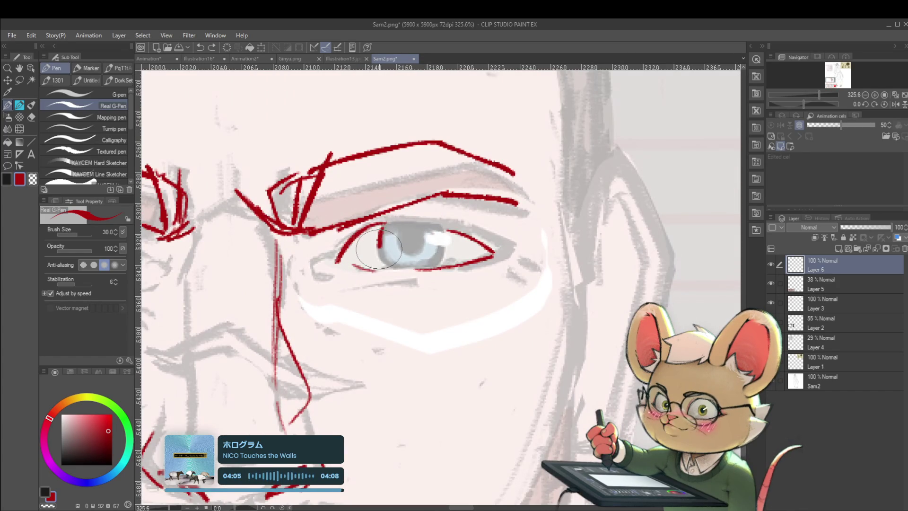
pyautogui.hotkey('ctrl', 'z')
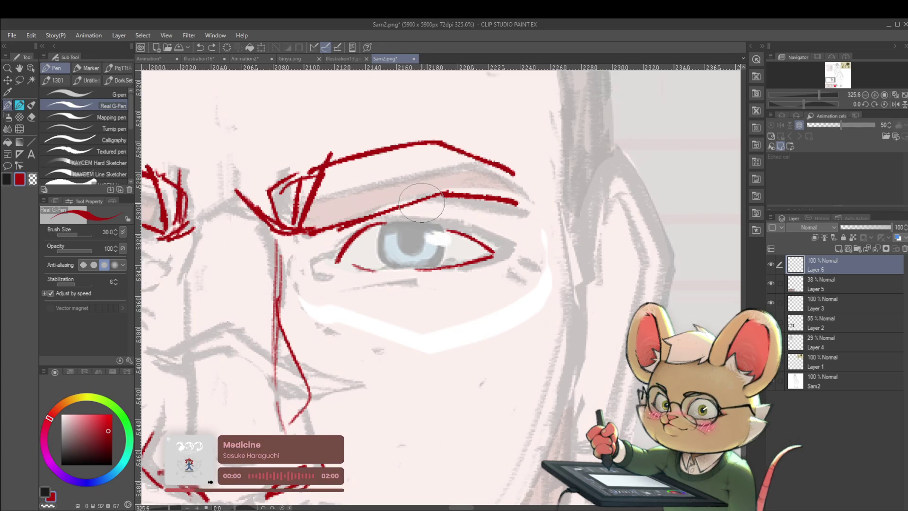
# - Reduce the brush size to 15 and trace the iris's left and right edges in red
pyautogui.press('[')
pyautogui.press('[')
pyautogui.press('[')
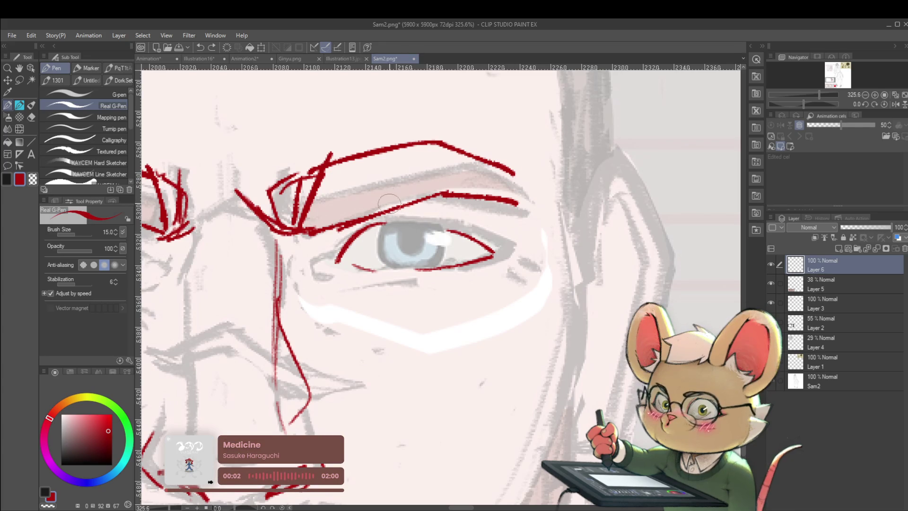
pyautogui.scroll(1, 383, 225)
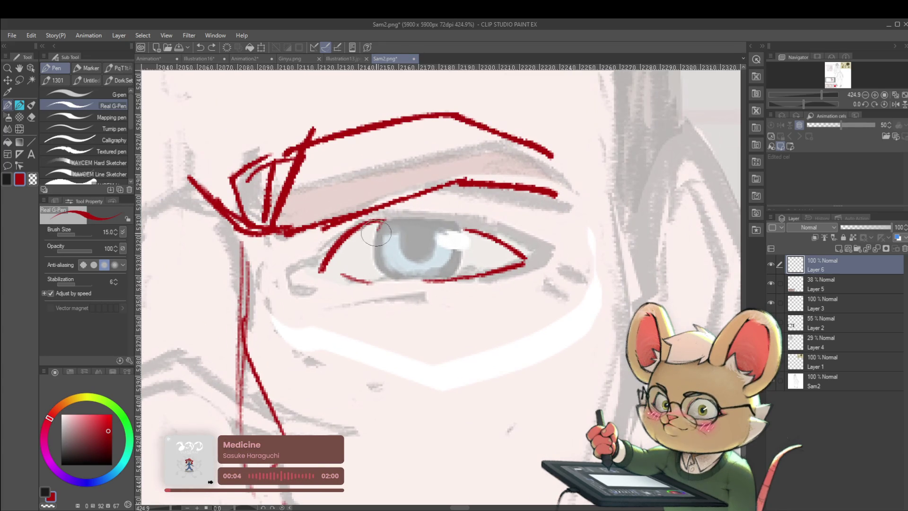
pyautogui.moveTo(377, 230); pyautogui.dragTo(377, 278)
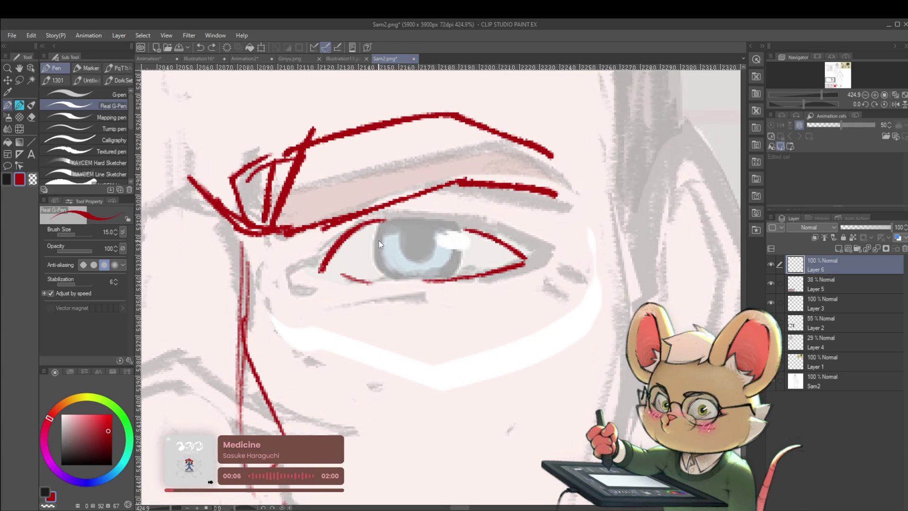
pyautogui.hotkey('ctrl', 'z')
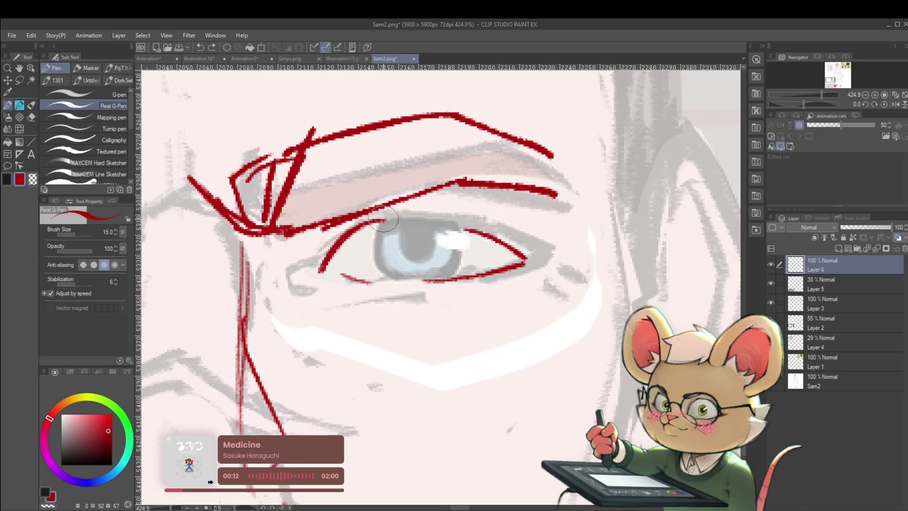
pyautogui.moveTo(383, 221); pyautogui.dragTo(377, 248)
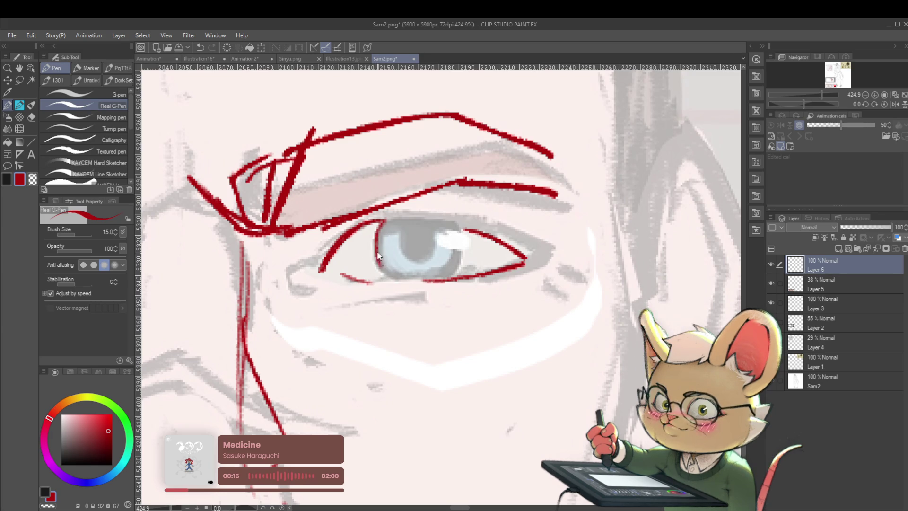
pyautogui.moveTo(377, 249); pyautogui.dragTo(383, 269)
pyautogui.scroll(-5, 399, 266)
pyautogui.scroll(3, 400, 267)
pyautogui.moveTo(428, 243); pyautogui.dragTo(423, 269)
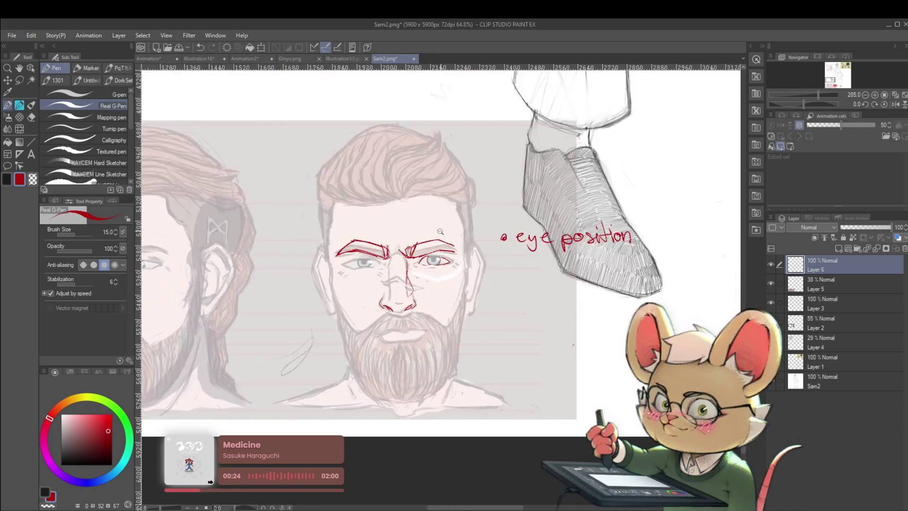
pyautogui.scroll(-6, 428, 255)
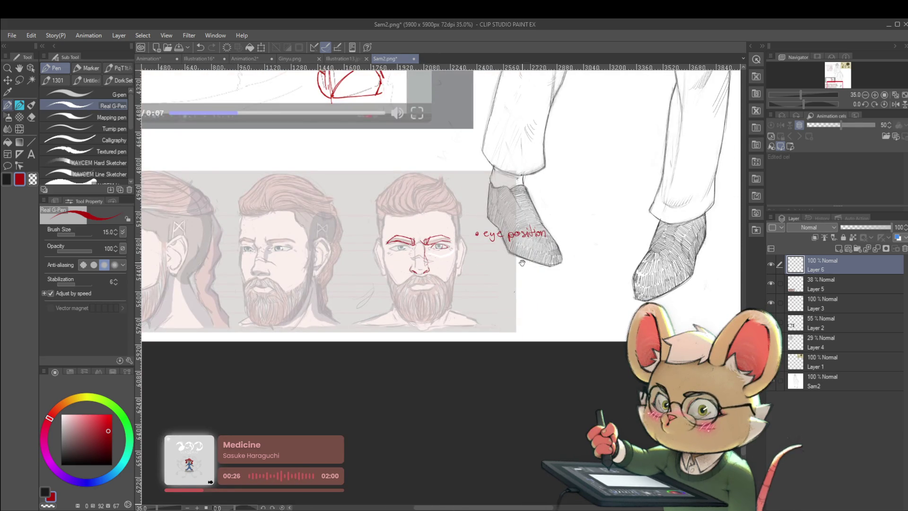
pyautogui.moveTo(511, 265); pyautogui.dragTo(318, 307)
pyautogui.scroll(4, 265, 289)
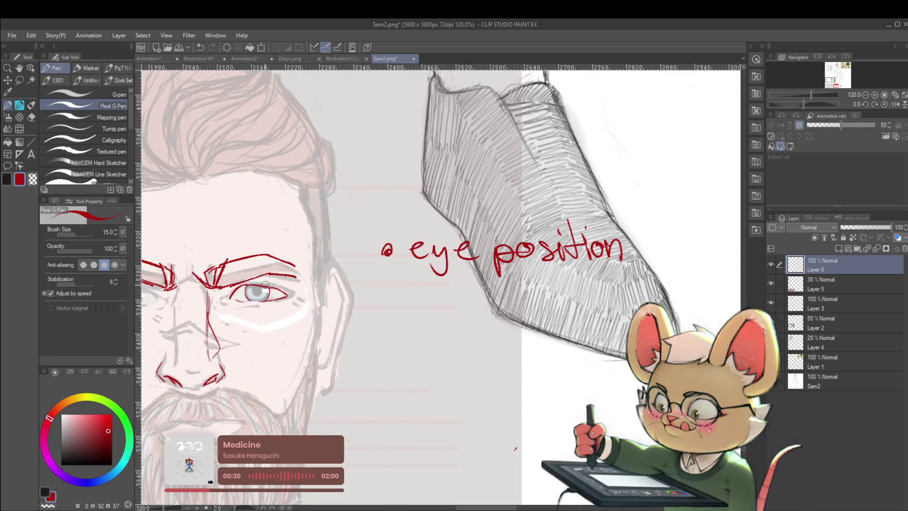
pyautogui.scroll(-3, 264, 279)
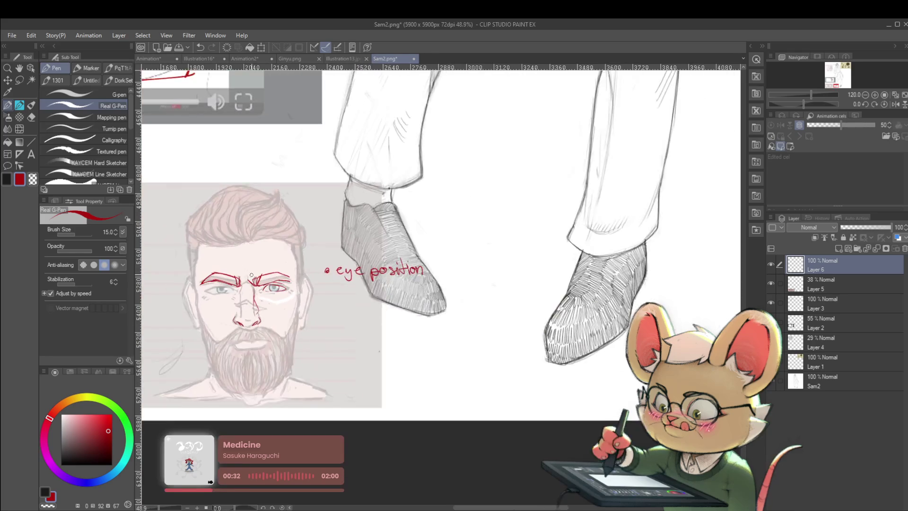
pyautogui.click(772, 287)
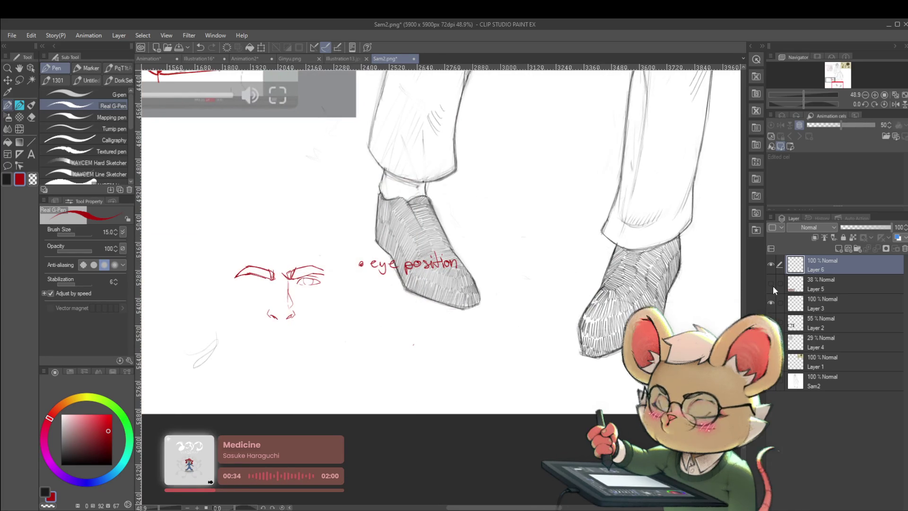
pyautogui.click(774, 285)
pyautogui.scroll(3, 296, 282)
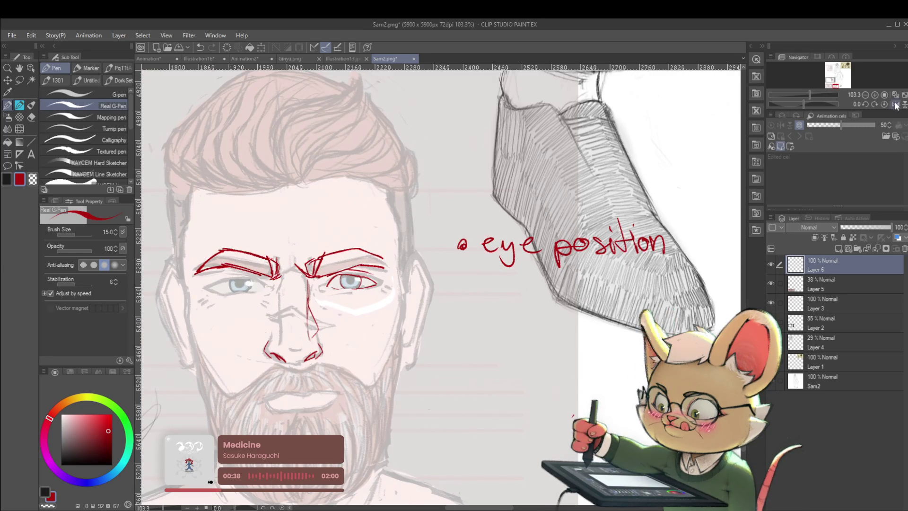
pyautogui.press('h')
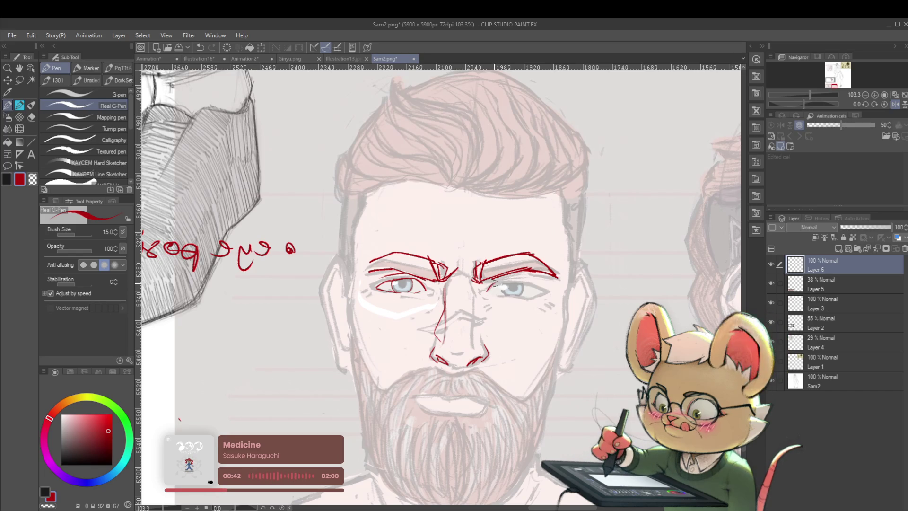
pyautogui.moveTo(521, 271)
pyautogui.mouseDown()
pyautogui.moveTo(373, 273)
pyautogui.moveTo(374, 287)
pyautogui.mouseUp()
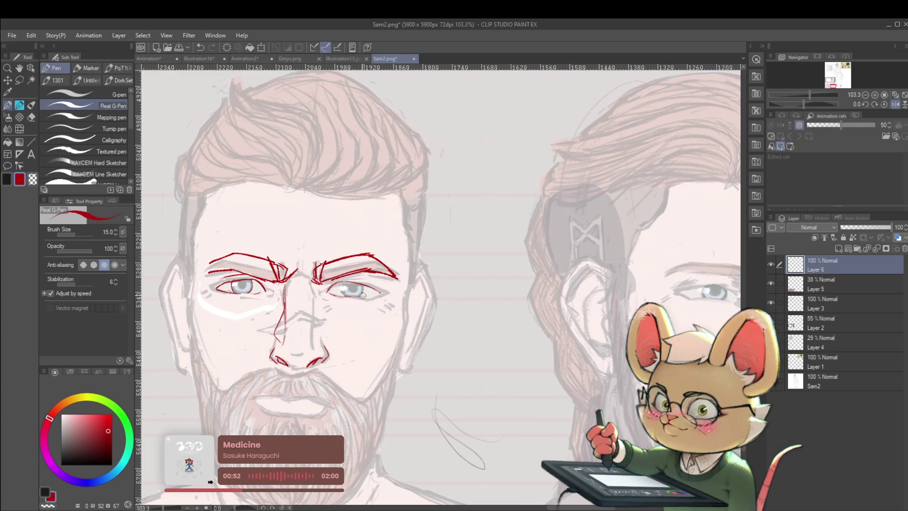
pyautogui.scroll(-5, 348, 295)
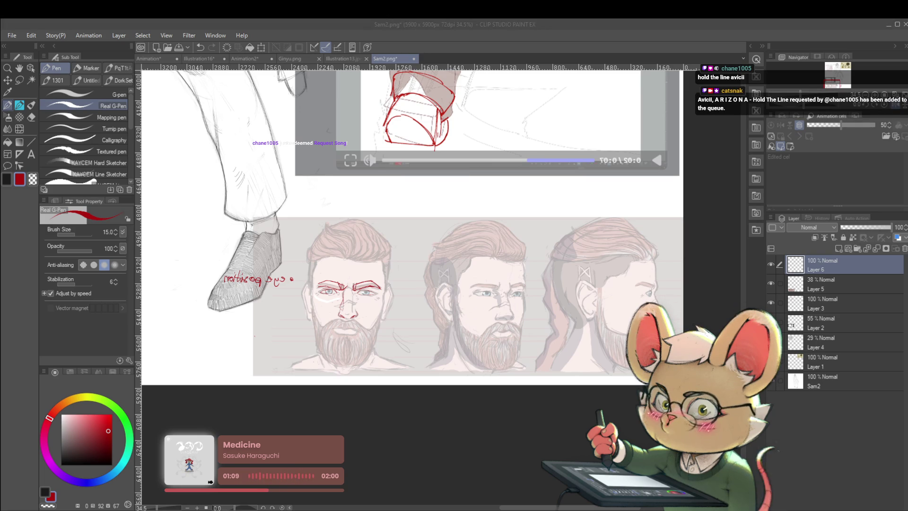
pyautogui.click(880, 109)
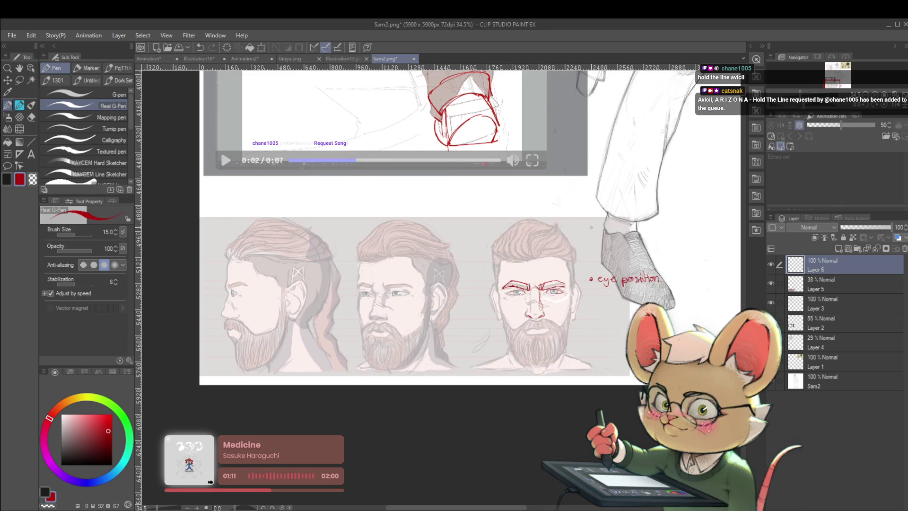
pyautogui.scroll(2, 477, 275)
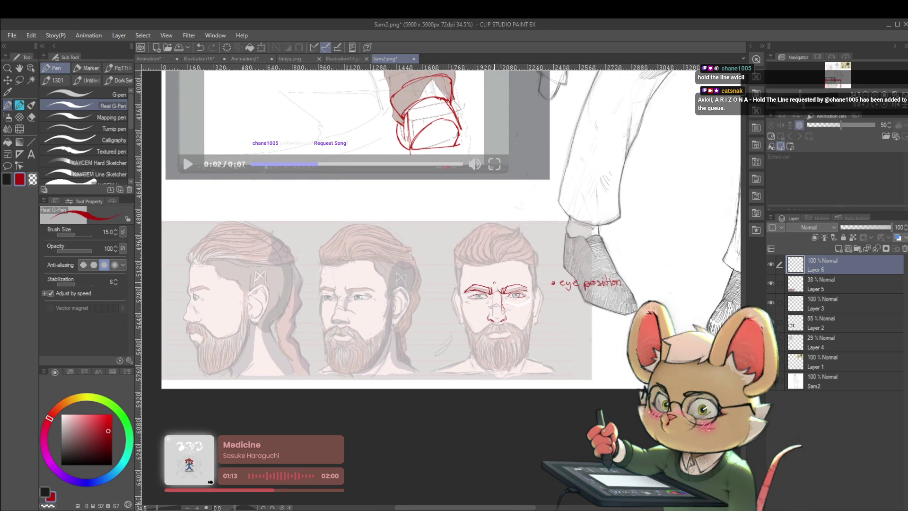
pyautogui.scroll(1, 477, 276)
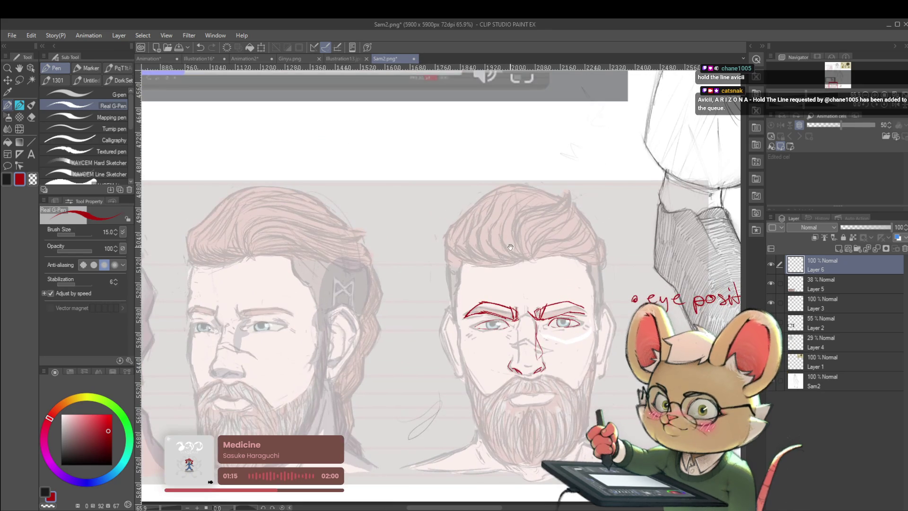
pyautogui.scroll(1, 403, 275)
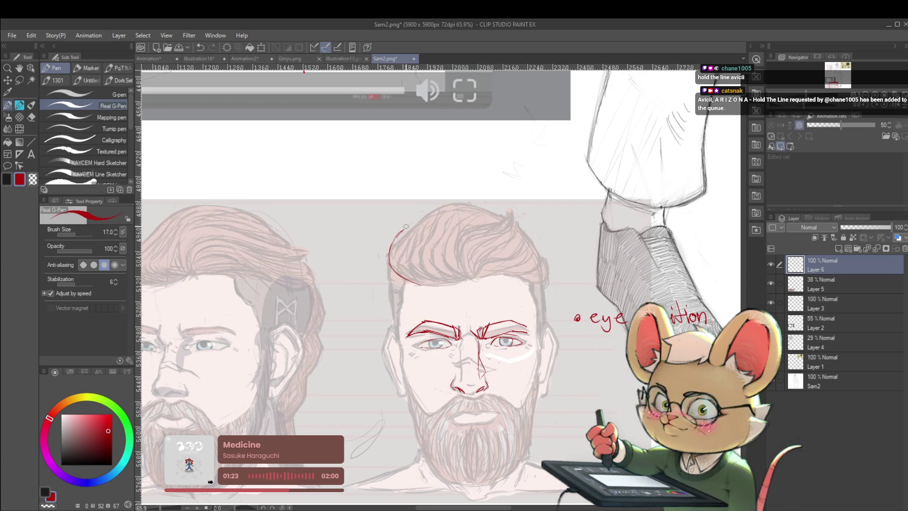
# - Draw a red line along the top of the bearded head's hair
pyautogui.moveTo(420, 223)
pyautogui.mouseDown()
pyautogui.moveTo(494, 201)
pyautogui.moveTo(470, 187)
pyautogui.moveTo(502, 237)
pyautogui.moveTo(496, 264)
pyautogui.mouseUp()
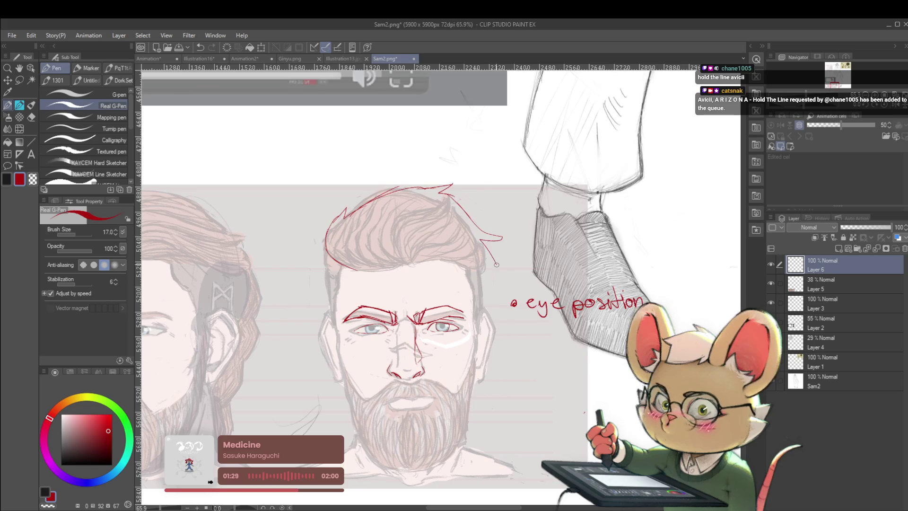
pyautogui.scroll(-3, 480, 259)
pyautogui.scroll(2, 481, 259)
pyautogui.moveTo(530, 174)
pyautogui.mouseDown()
pyautogui.moveTo(610, 173)
pyautogui.moveTo(618, 146)
pyautogui.moveTo(551, 154)
pyautogui.mouseUp()
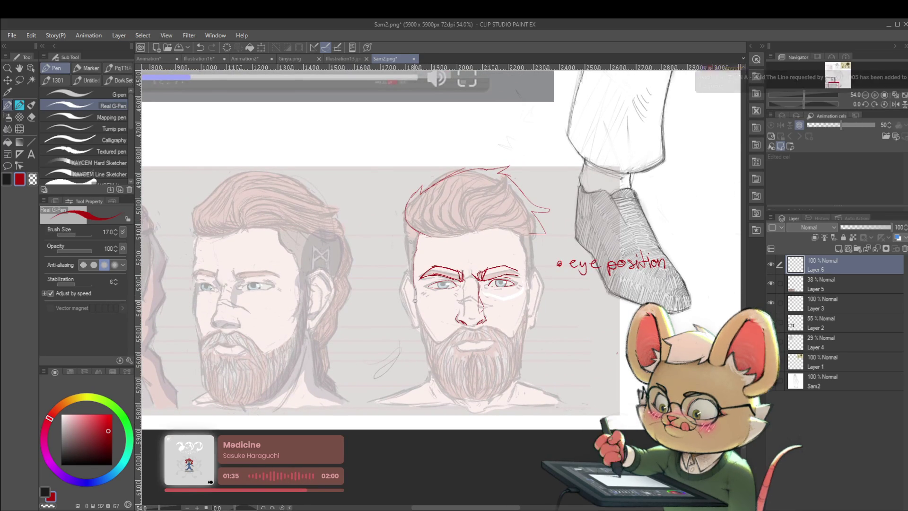
# - Draw the red cheek and jaw lines down to the chin, then trace the chin in blue
pyautogui.moveTo(414, 305)
pyautogui.mouseDown()
pyautogui.moveTo(427, 329)
pyautogui.moveTo(416, 339)
pyautogui.mouseUp()
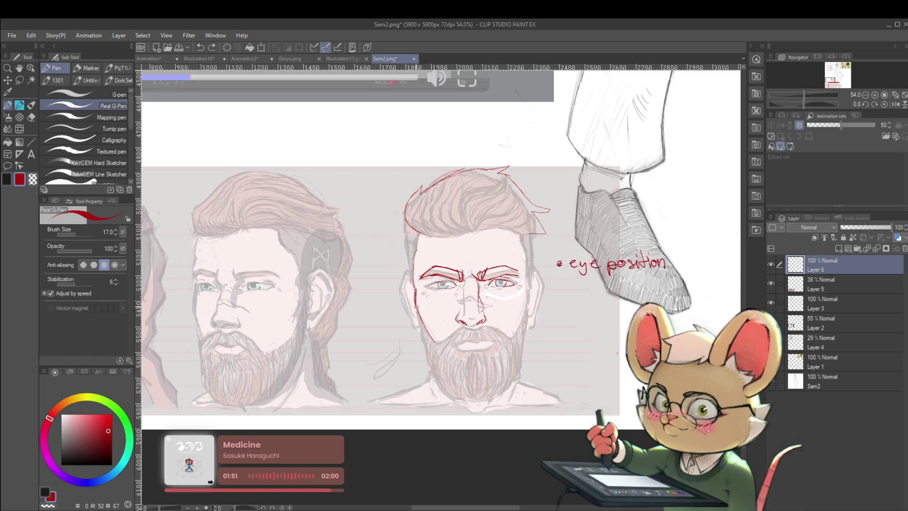
pyautogui.moveTo(440, 369)
pyautogui.mouseDown()
pyautogui.moveTo(460, 384)
pyautogui.moveTo(492, 384)
pyautogui.moveTo(513, 366)
pyautogui.moveTo(526, 322)
pyautogui.mouseUp()
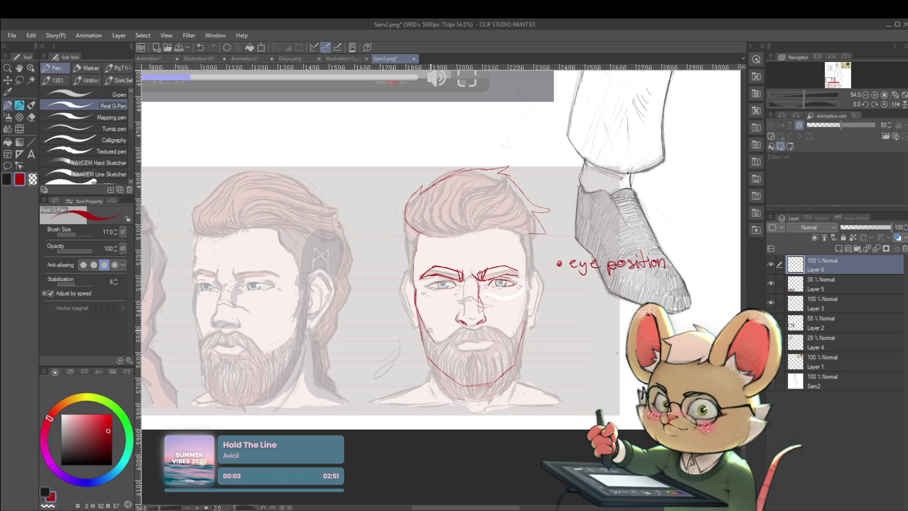
pyautogui.moveTo(414, 305); pyautogui.dragTo(412, 345)
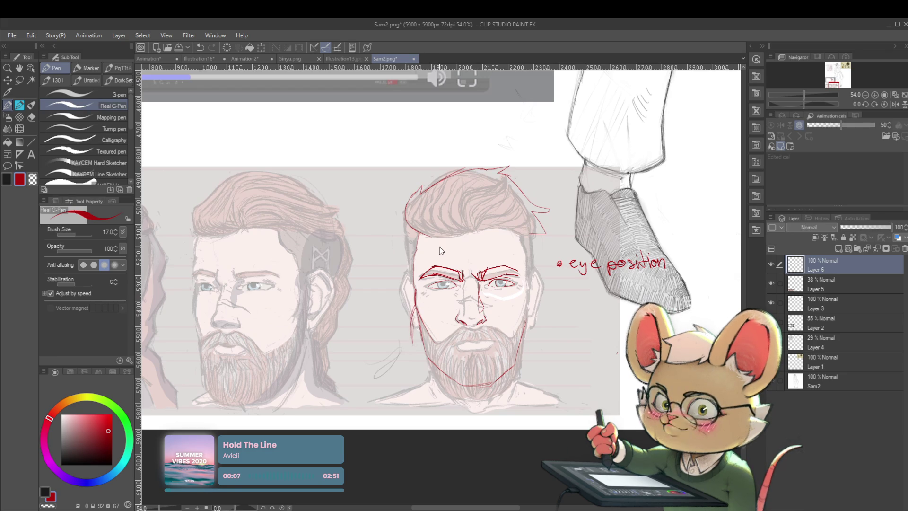
pyautogui.hotkey('ctrl', 'z')
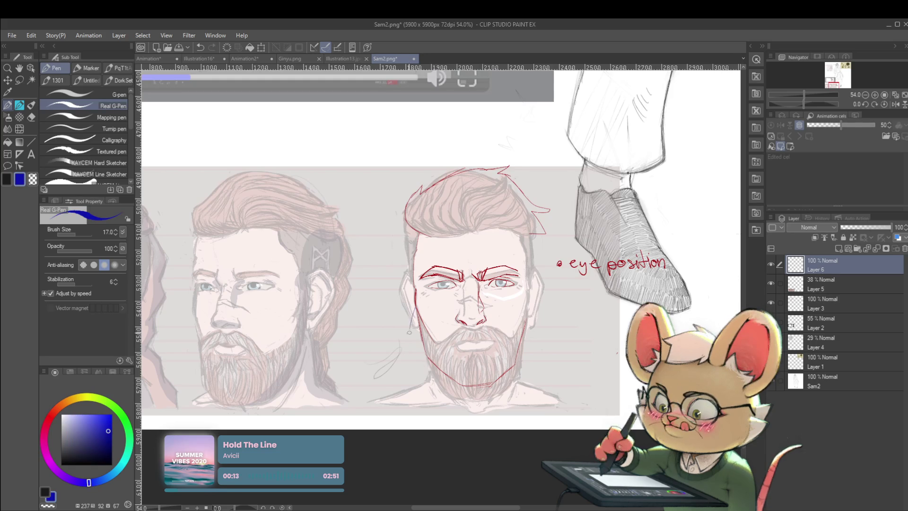
pyautogui.moveTo(420, 358)
pyautogui.mouseDown()
pyautogui.moveTo(457, 387)
pyautogui.moveTo(443, 387)
pyautogui.moveTo(471, 394)
pyautogui.moveTo(513, 375)
pyautogui.mouseUp()
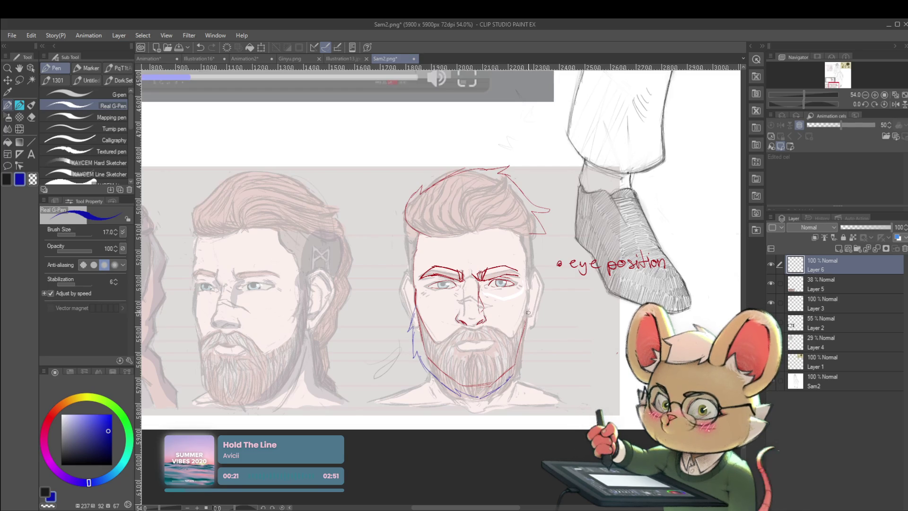
# - Continue the blue beard line down the right jaw and mirror the canvas view
pyautogui.moveTo(536, 321)
pyautogui.mouseDown()
pyautogui.moveTo(516, 373)
pyautogui.moveTo(517, 342)
pyautogui.mouseUp()
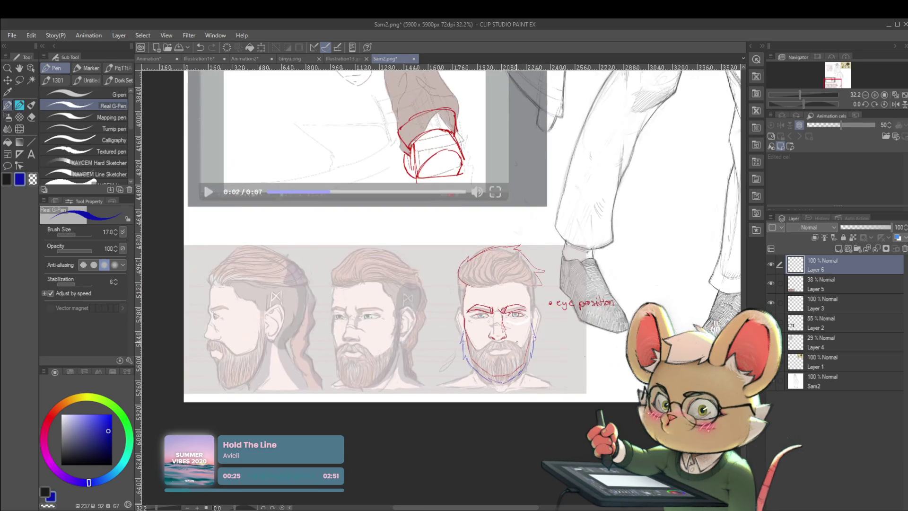
pyautogui.click(896, 104)
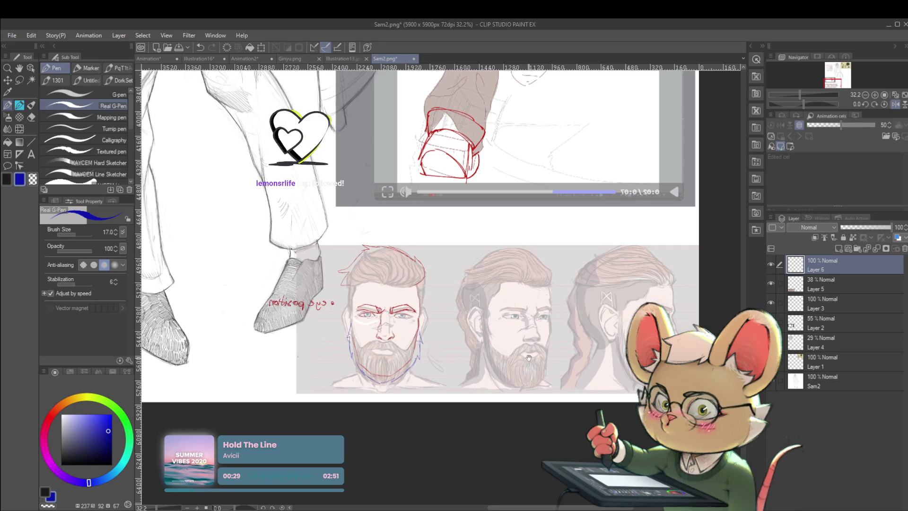
pyautogui.scroll(2, 482, 324)
pyautogui.scroll(3, 481, 325)
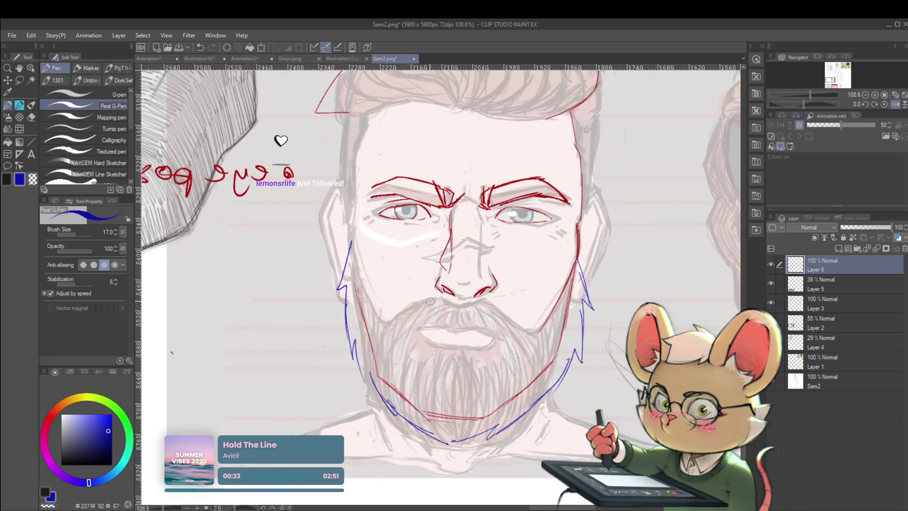
# - Draw a blue line across the top of the beard, then flip the view back
pyautogui.moveTo(442, 298); pyautogui.dragTo(374, 318)
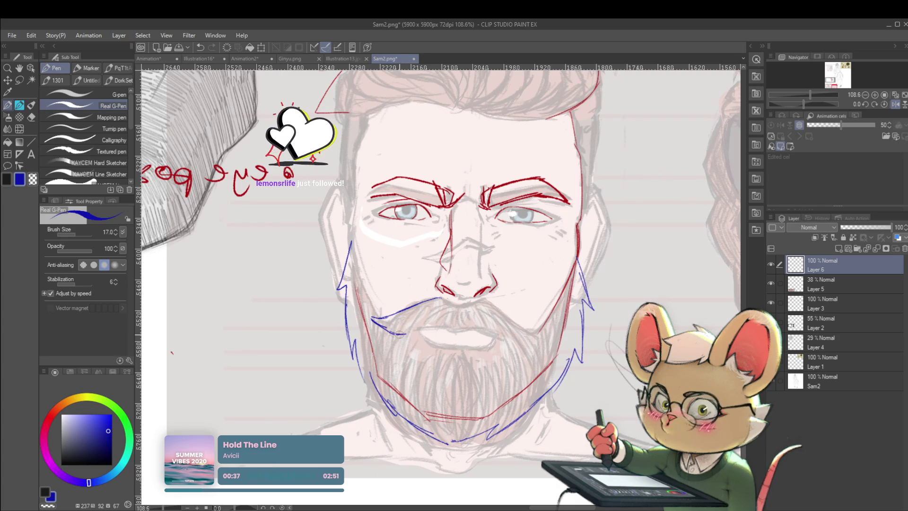
pyautogui.scroll(-4, 444, 207)
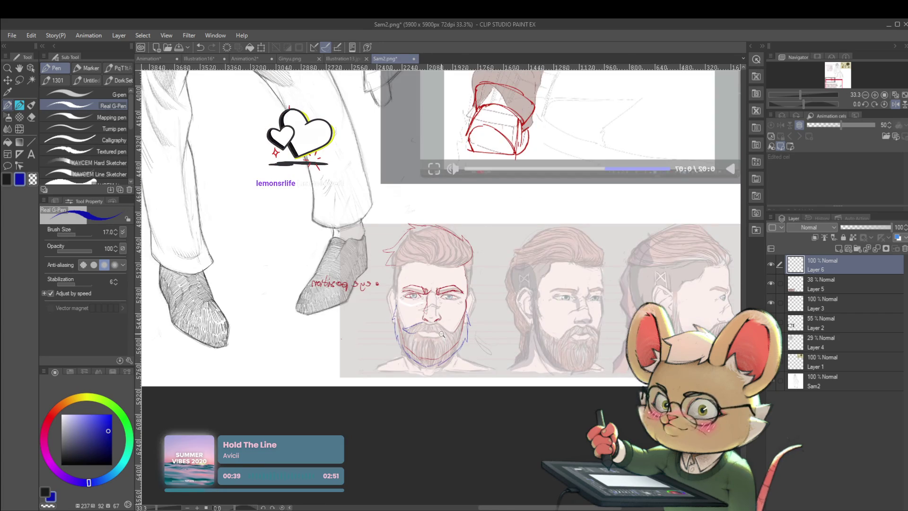
pyautogui.scroll(2, 440, 334)
pyautogui.scroll(3, 425, 324)
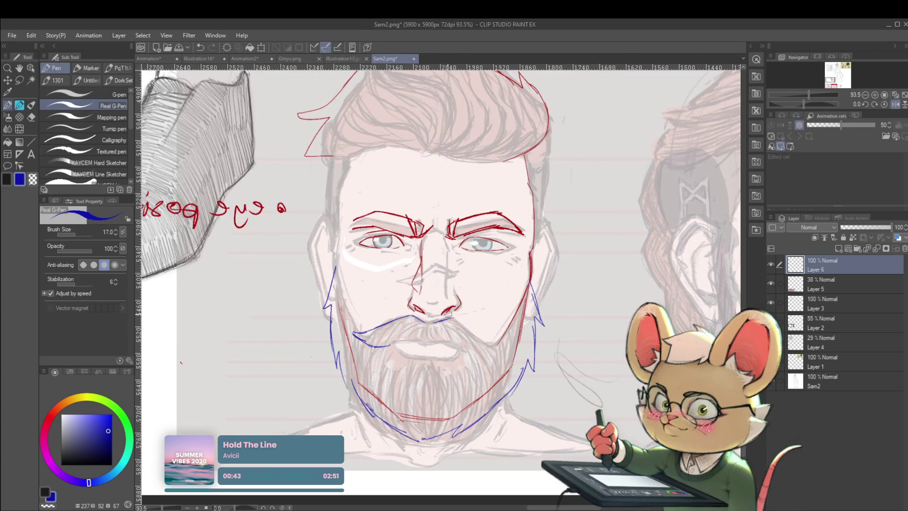
pyautogui.moveTo(443, 310); pyautogui.dragTo(412, 314)
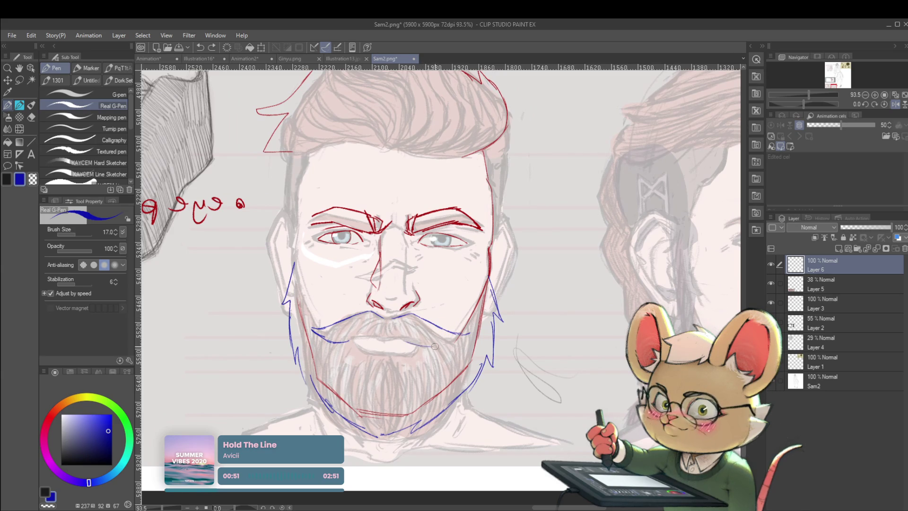
pyautogui.scroll(-6, 441, 341)
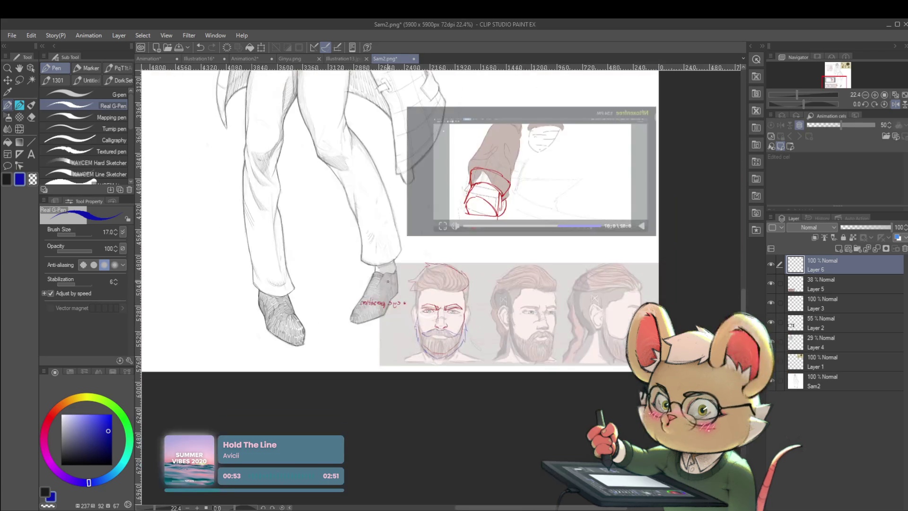
pyautogui.click(894, 104)
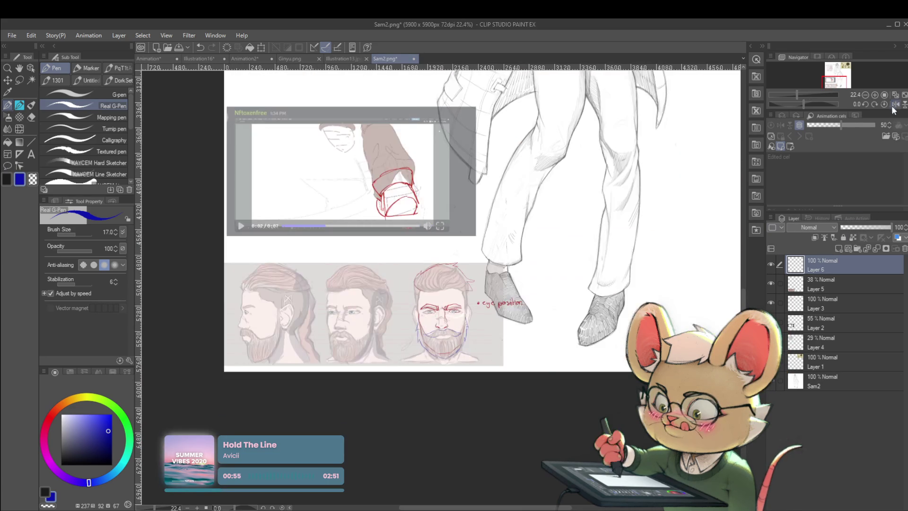
# - Remove the recent blue mustache strokes on the front face
pyautogui.scroll(4, 464, 341)
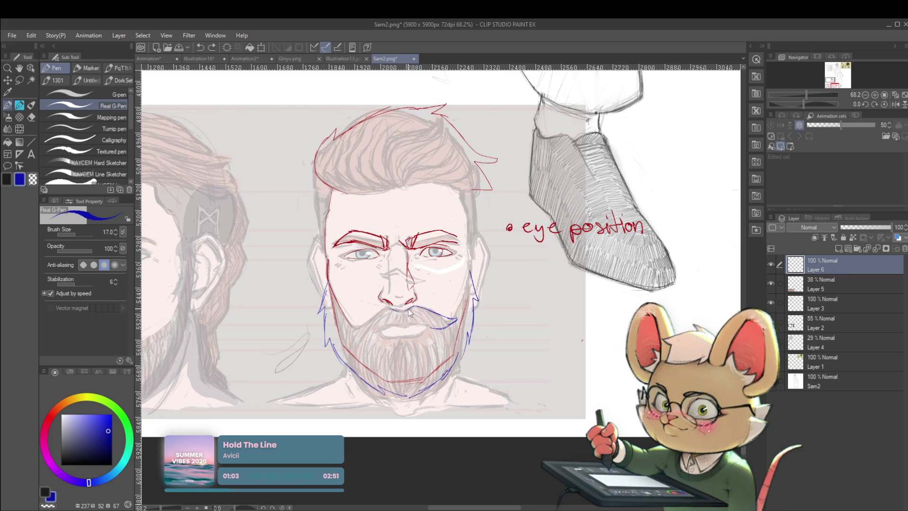
pyautogui.hotkey('ctrl', 'z')
pyautogui.hotkey('ctrl', 'z')
pyautogui.hotkey('ctrl', 'z')
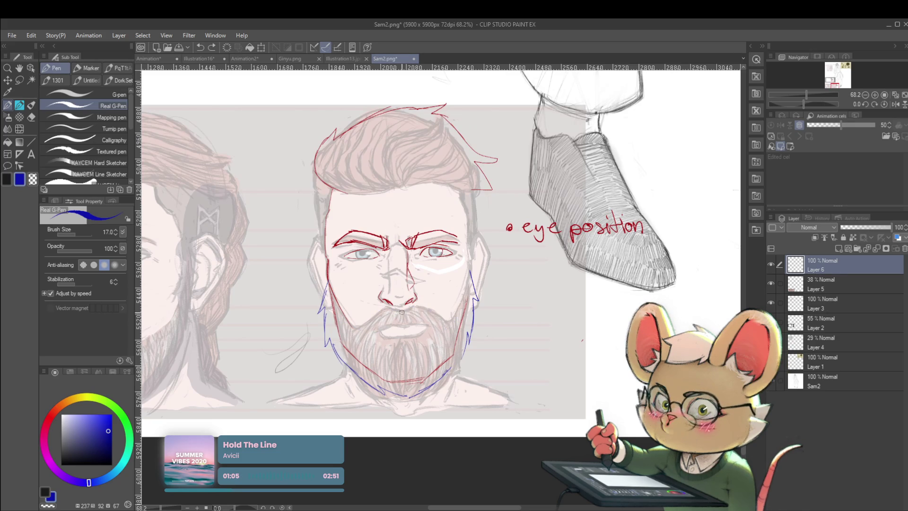
pyautogui.moveTo(354, 342); pyautogui.dragTo(349, 351)
pyautogui.hotkey('ctrl', 'z')
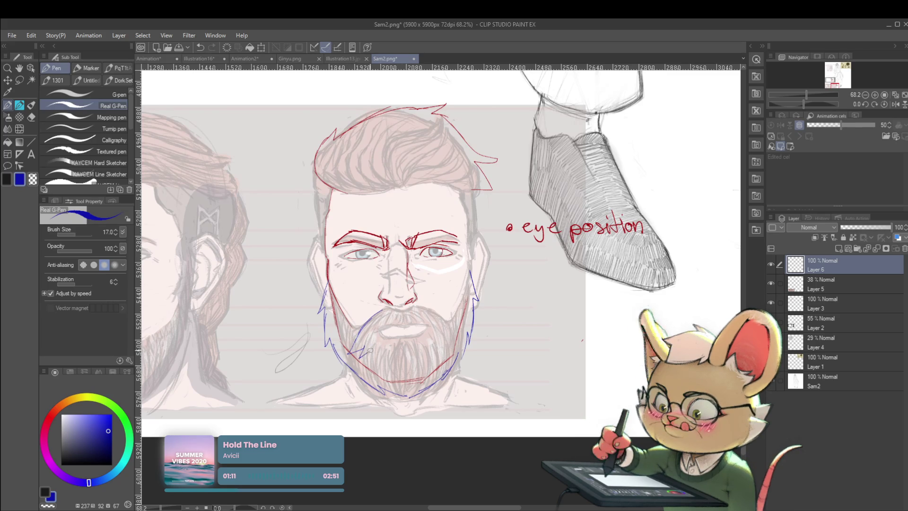
pyautogui.scroll(-3, 424, 345)
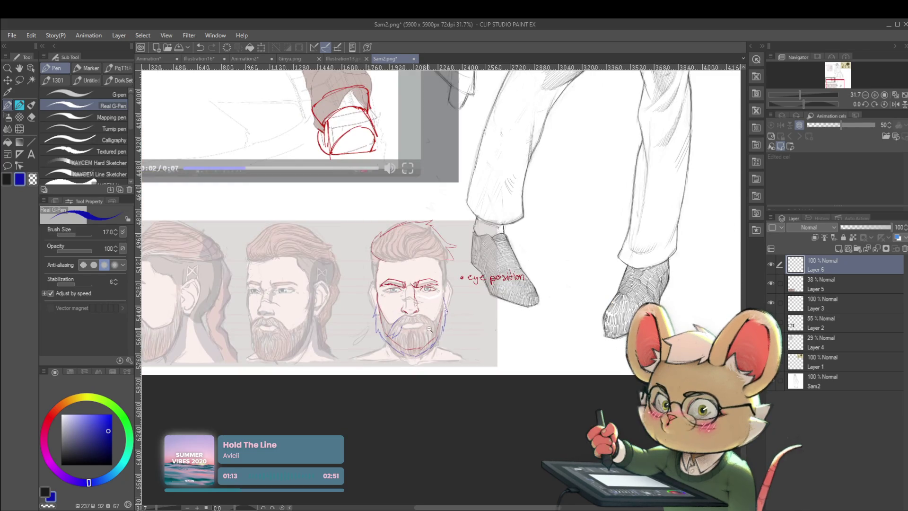
pyautogui.scroll(2, 425, 329)
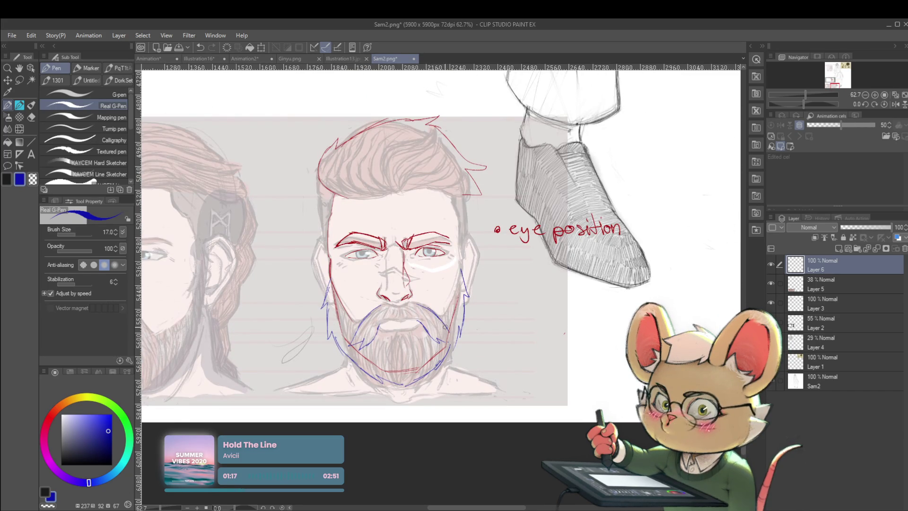
pyautogui.scroll(-3, 456, 337)
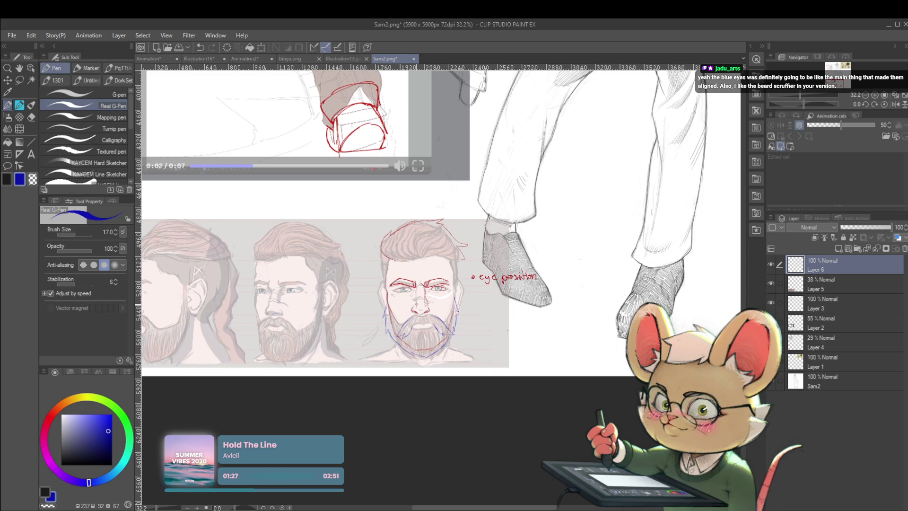
pyautogui.scroll(3, 422, 336)
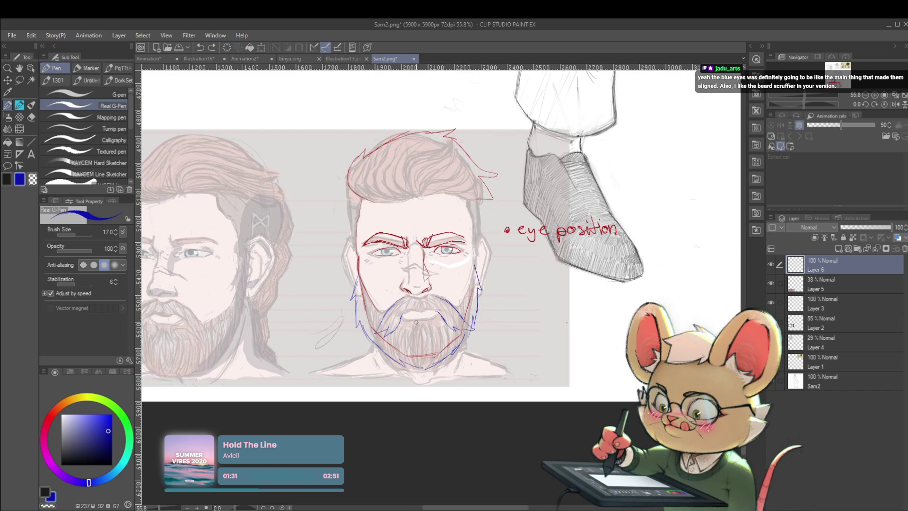
# - Undo a stray blue stroke inside the beard, then compare with Layer 3 shown and Layer 5 hidden
pyautogui.moveTo(401, 322); pyautogui.dragTo(413, 330)
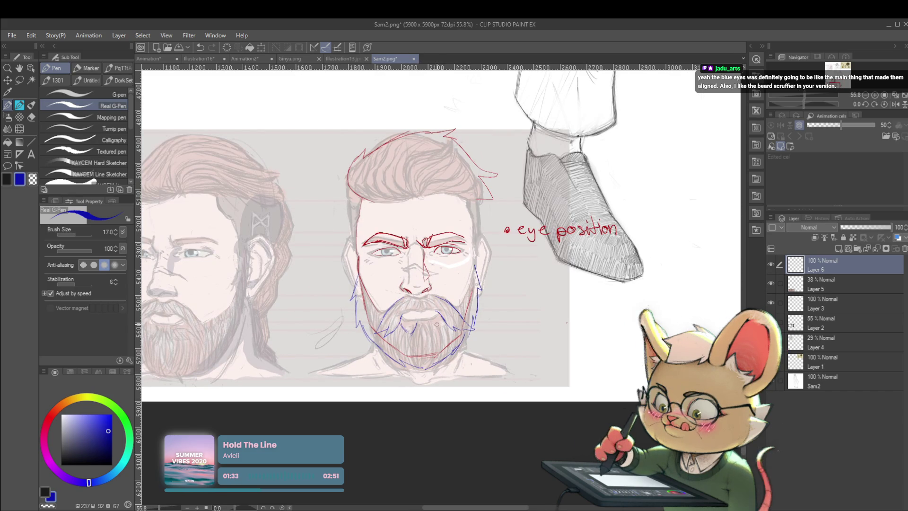
pyautogui.scroll(-3, 444, 310)
pyautogui.hotkey('ctrl', 'z')
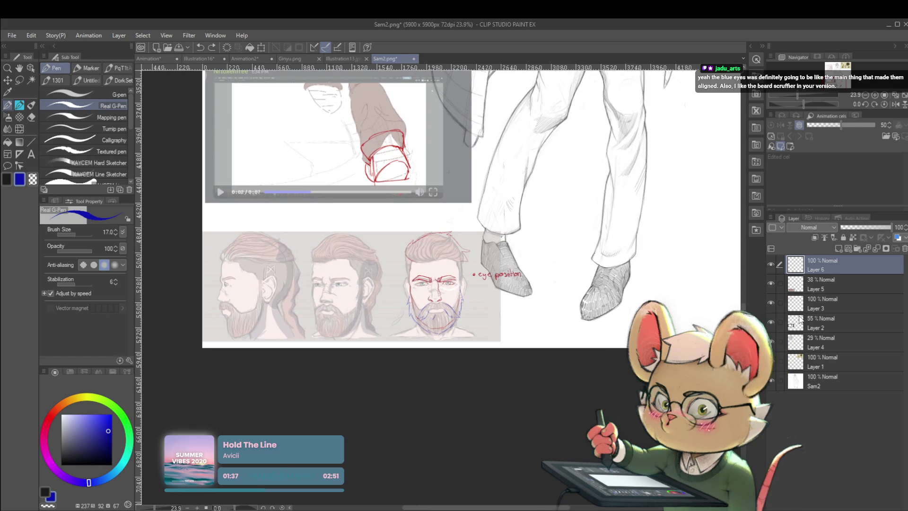
pyautogui.click(771, 303)
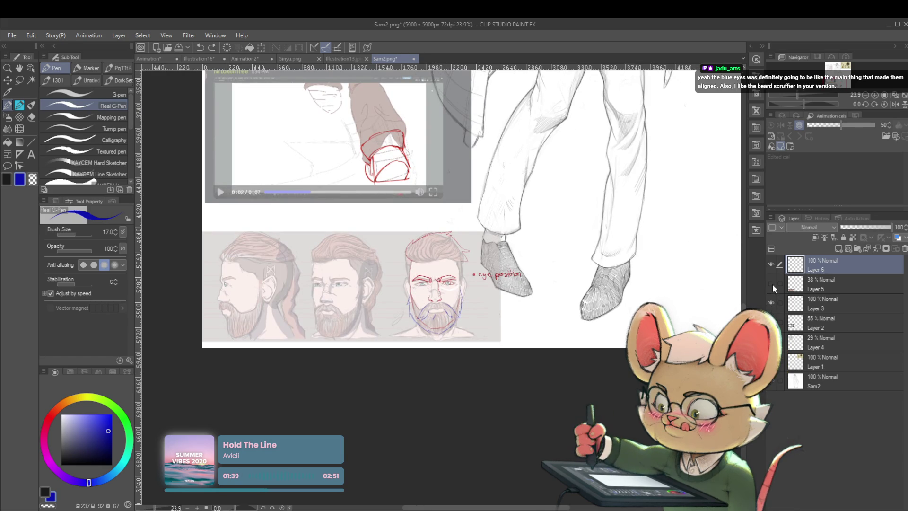
pyautogui.click(772, 286)
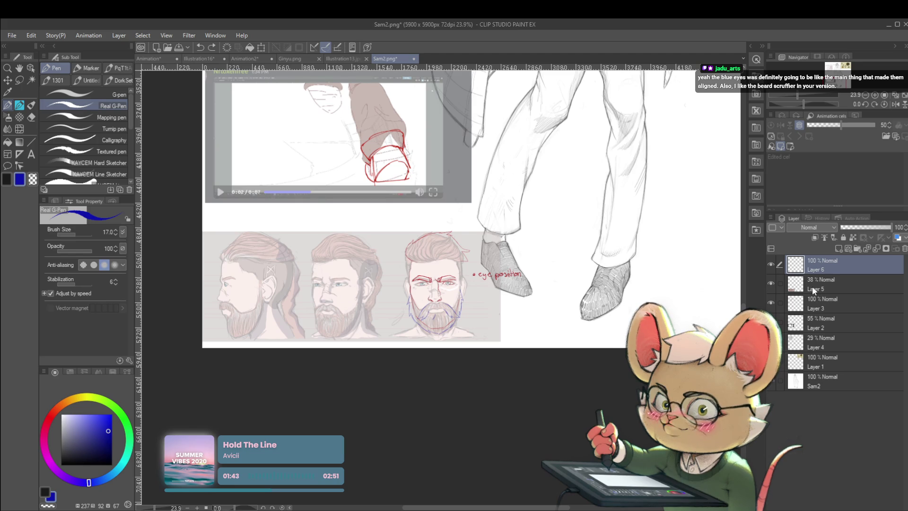
pyautogui.scroll(3, 432, 325)
# - Outline the middle face's left beard edge in blue, discarding the right-edge stroke
pyautogui.moveTo(344, 265); pyautogui.dragTo(358, 232)
pyautogui.moveTo(245, 262); pyautogui.dragTo(245, 294)
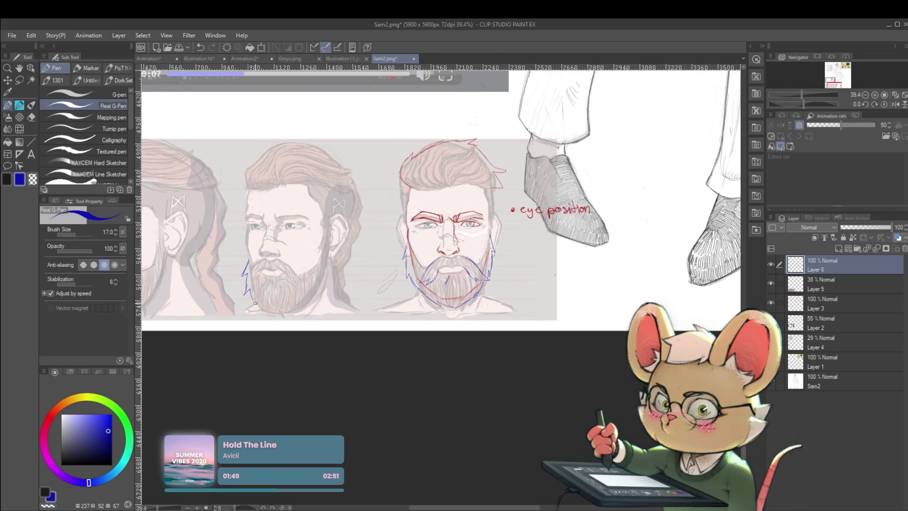
pyautogui.moveTo(329, 260); pyautogui.dragTo(324, 281)
pyautogui.hotkey('ctrl', 'z')
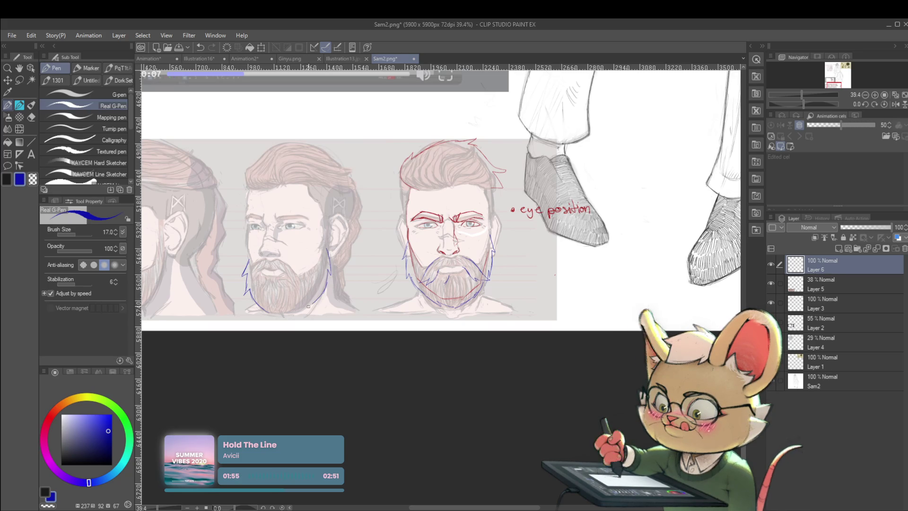
pyautogui.scroll(-2, 327, 251)
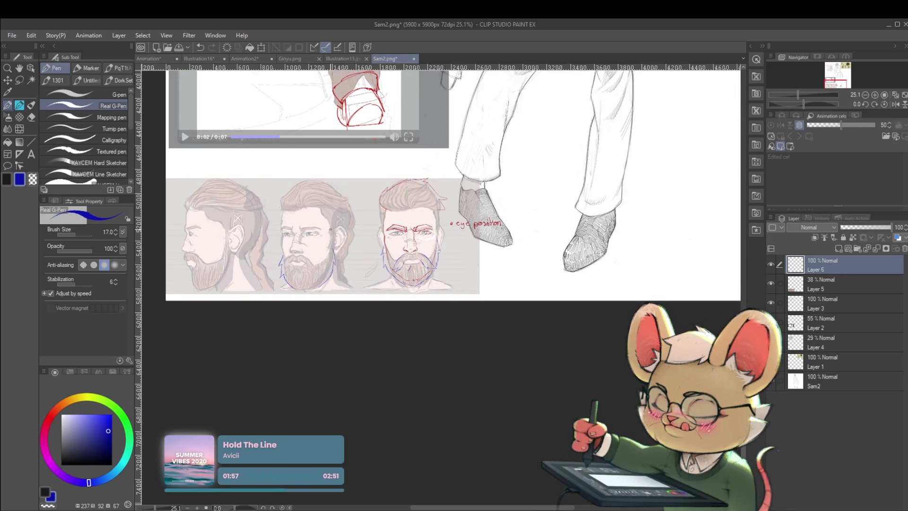
pyautogui.scroll(2, 192, 272)
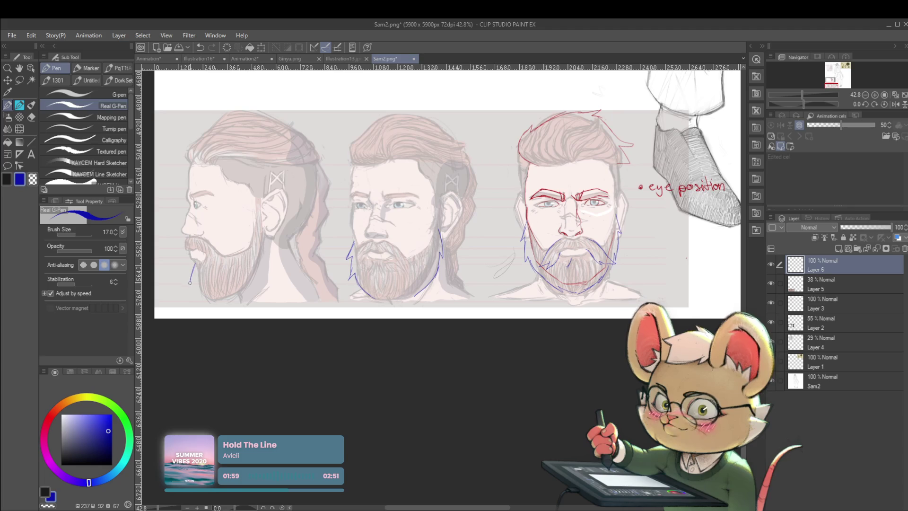
# - Trace the profile face's beard edge in blue and view the sheet mirrored
pyautogui.moveTo(193, 265)
pyautogui.mouseDown()
pyautogui.moveTo(204, 298)
pyautogui.moveTo(238, 291)
pyautogui.moveTo(260, 272)
pyautogui.mouseUp()
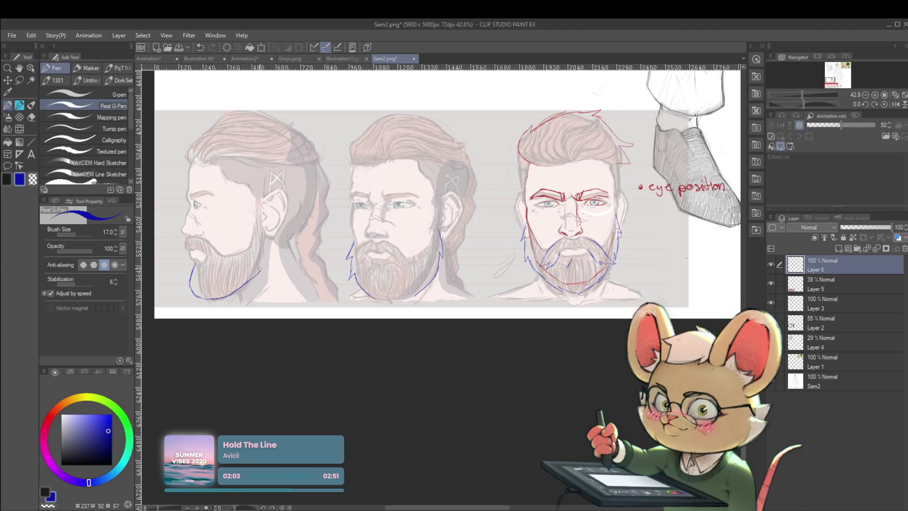
pyautogui.scroll(-2, 264, 249)
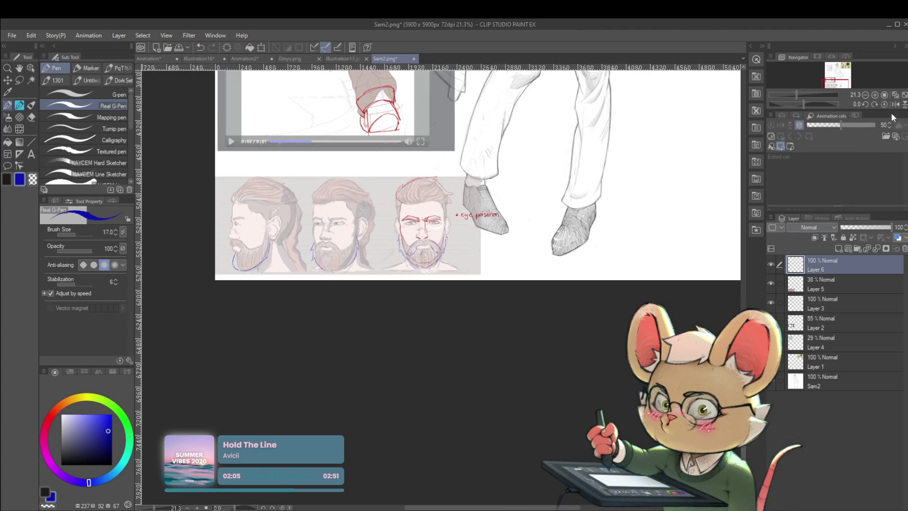
pyautogui.moveTo(659, 245); pyautogui.dragTo(625, 238)
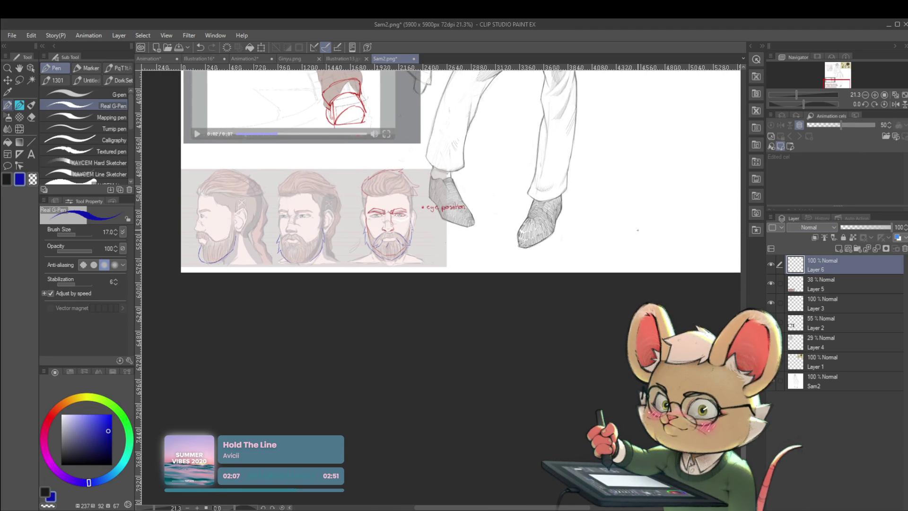
pyautogui.click(895, 103)
pyautogui.moveTo(672, 211)
pyautogui.mouseDown()
pyautogui.moveTo(482, 197)
pyautogui.moveTo(510, 256)
pyautogui.moveTo(482, 323)
pyautogui.mouseUp()
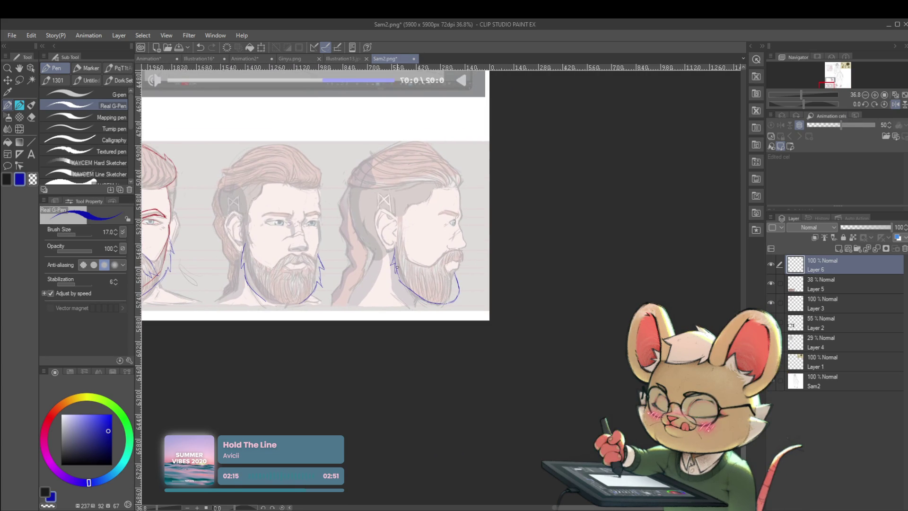
# - Unmirror the view with H, undo the nose-side stroke, and redraw the profile's forehead line in blue
pyautogui.scroll(3, 463, 283)
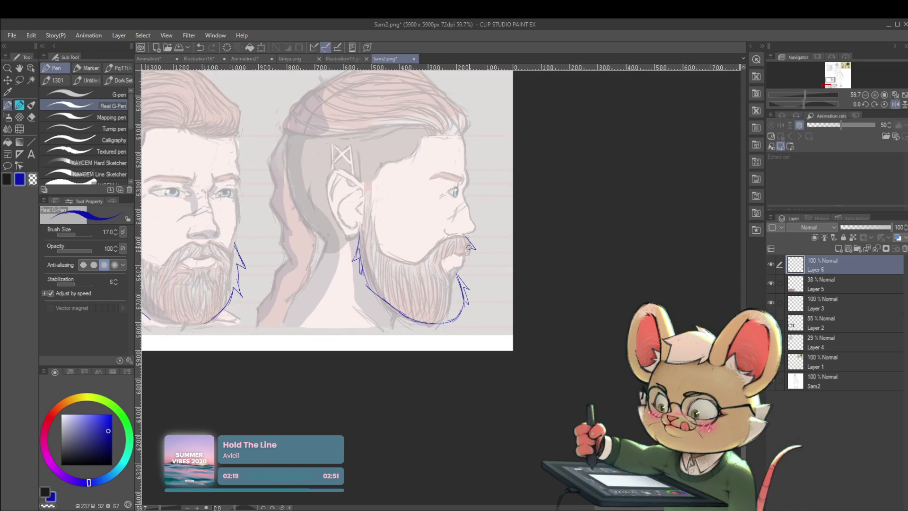
pyautogui.press('h')
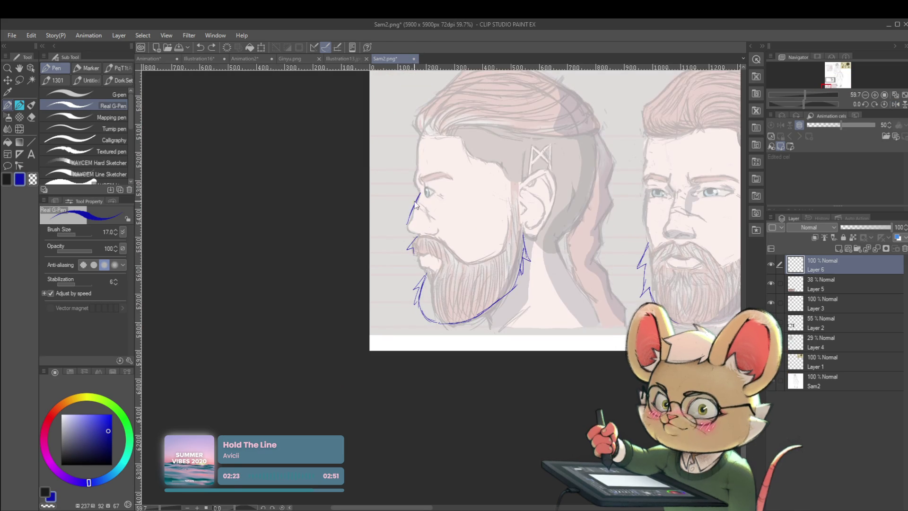
pyautogui.hotkey('ctrl', 'z')
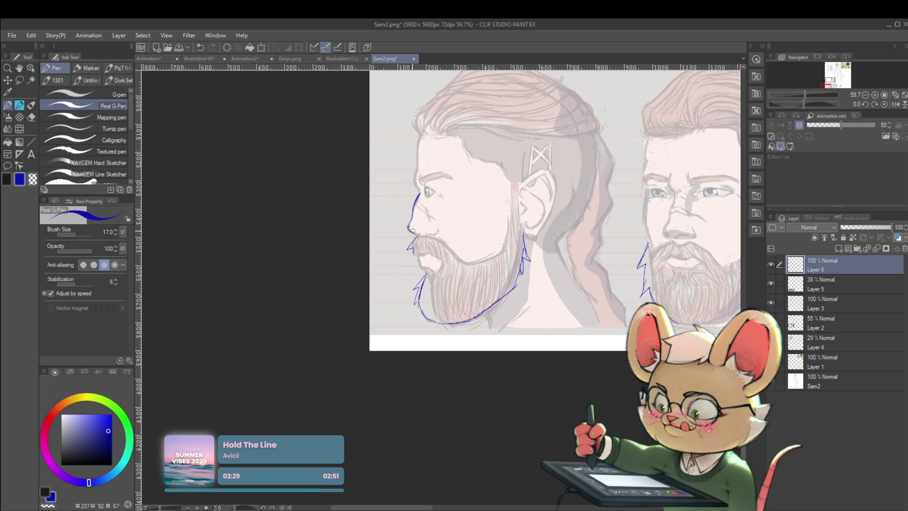
pyautogui.scroll(-5, 405, 203)
pyautogui.scroll(5, 430, 188)
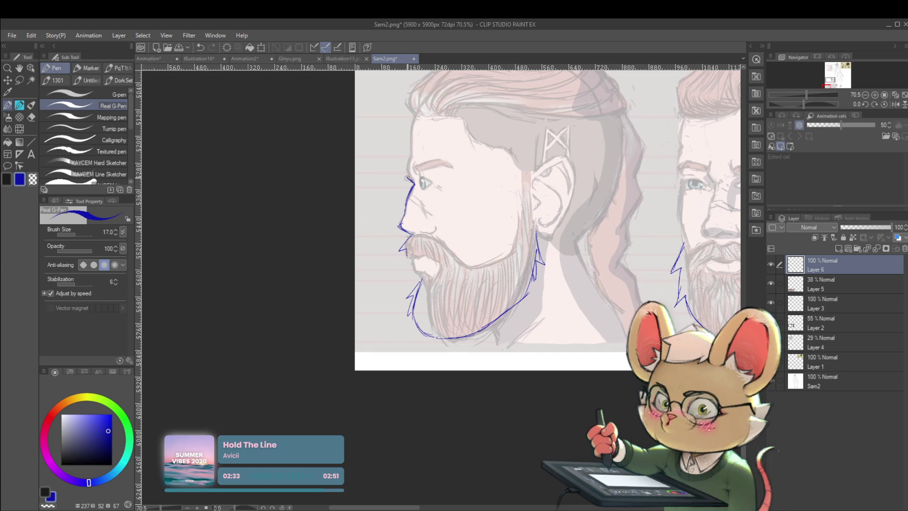
pyautogui.moveTo(405, 170); pyautogui.dragTo(413, 152)
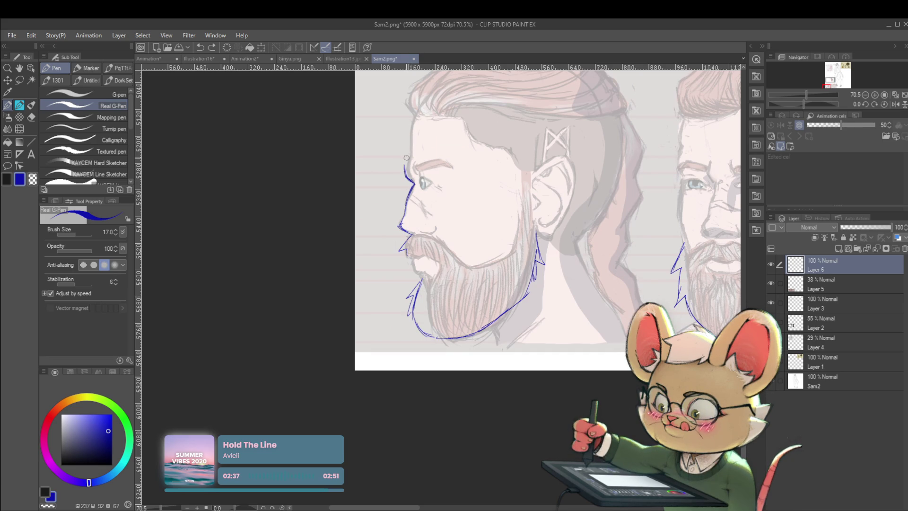
pyautogui.moveTo(418, 117); pyautogui.dragTo(405, 164)
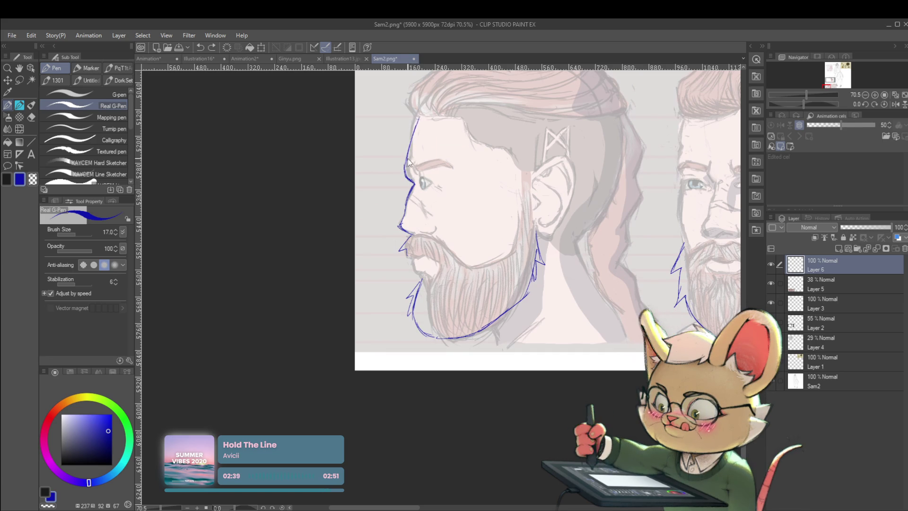
pyautogui.scroll(-3, 419, 118)
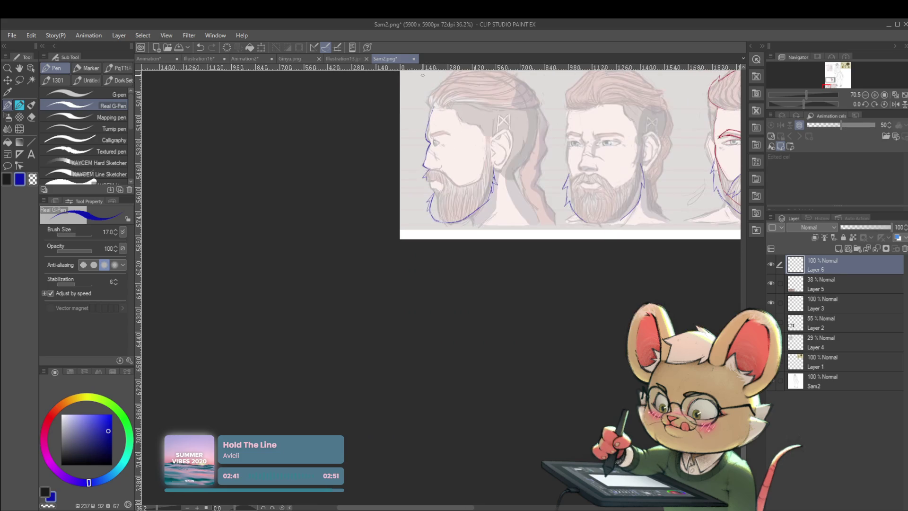
# - Draw the profile eye's blue upper and lower lid lines, checking in mirrored view
pyautogui.click(896, 104)
pyautogui.scroll(5, 439, 183)
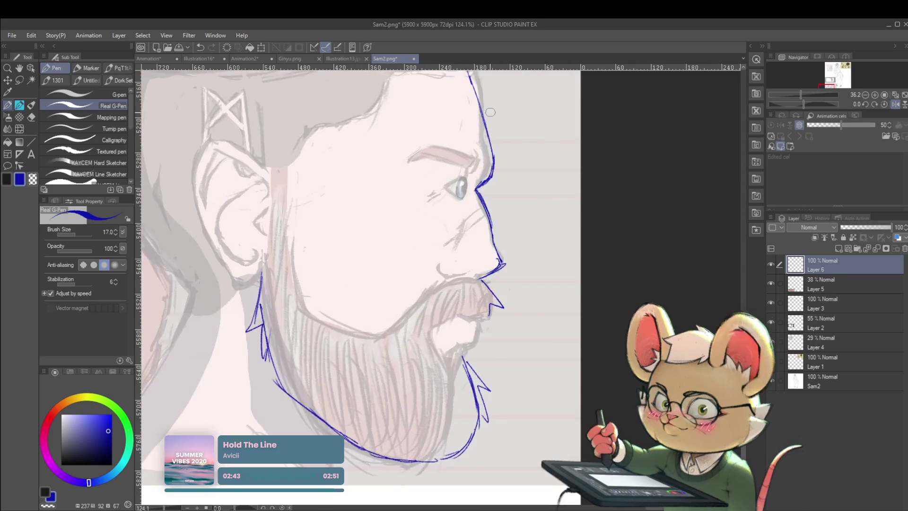
pyautogui.hotkey('ctrl', 'z')
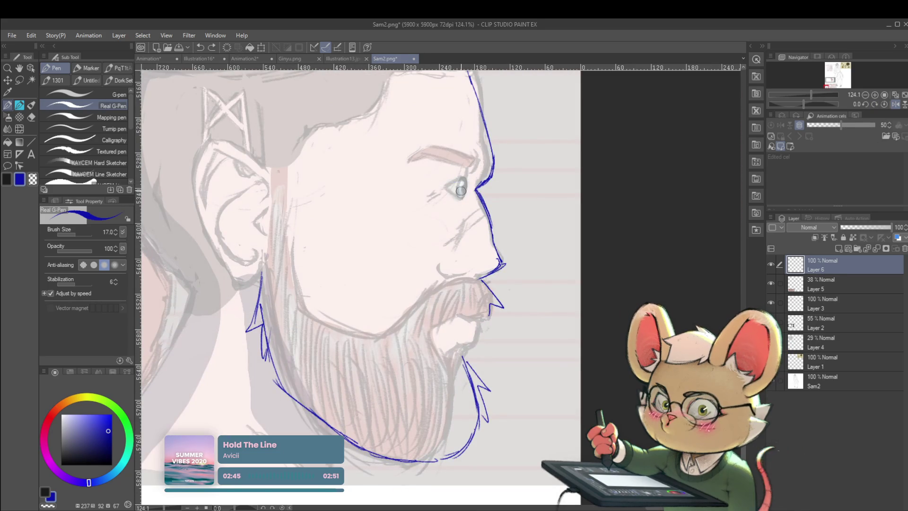
pyautogui.moveTo(469, 181); pyautogui.dragTo(433, 187)
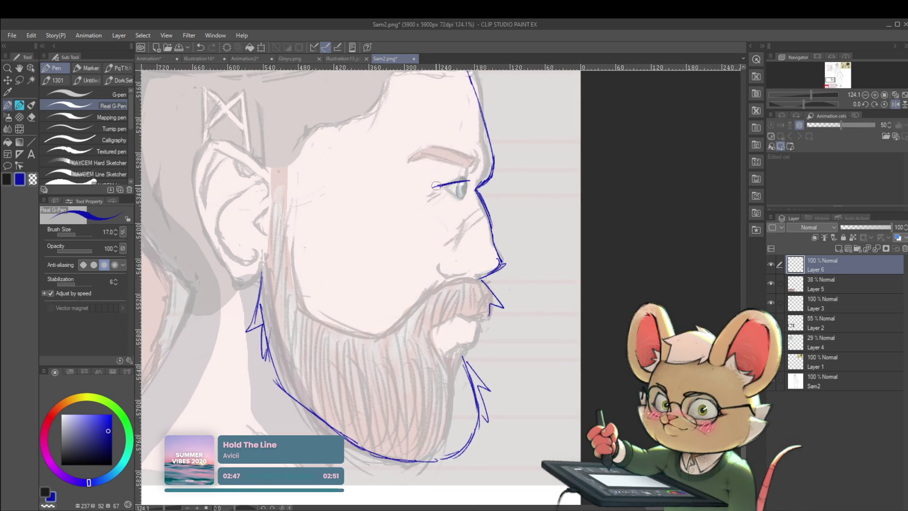
pyautogui.scroll(2, 468, 185)
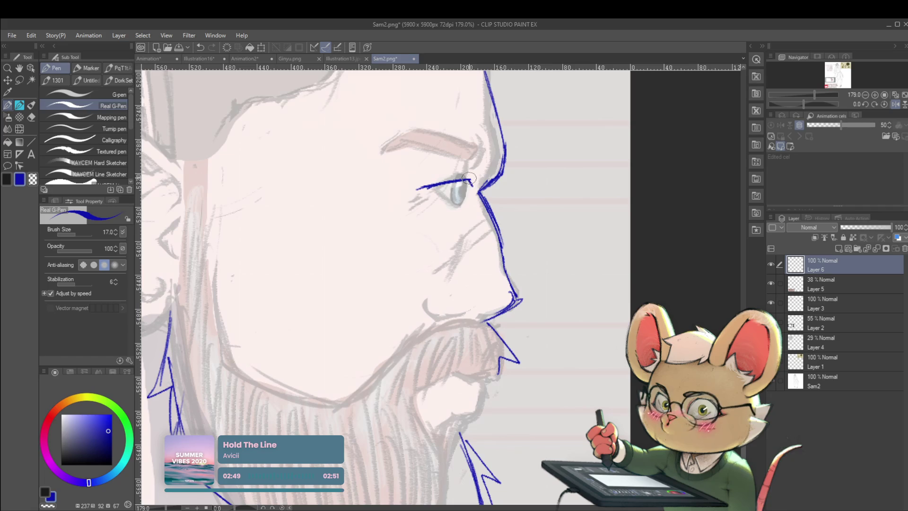
pyautogui.moveTo(470, 180); pyautogui.dragTo(472, 187)
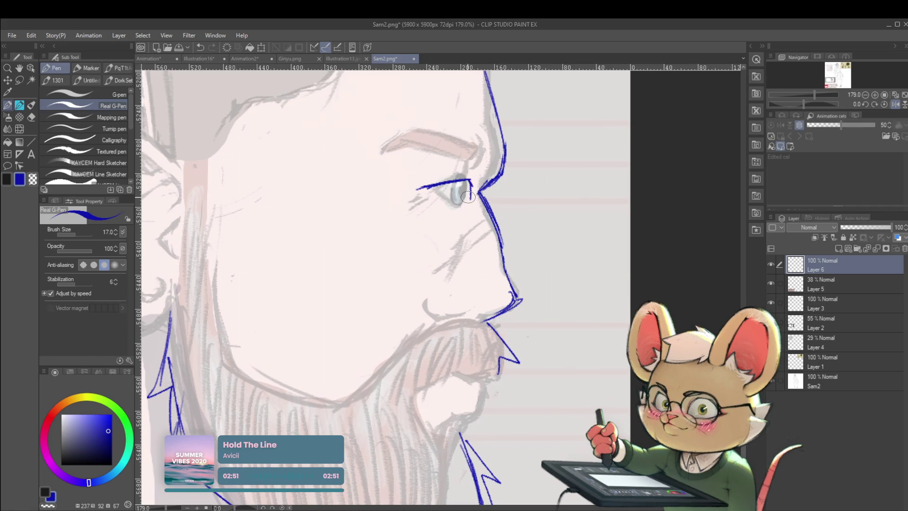
pyautogui.scroll(-7, 466, 180)
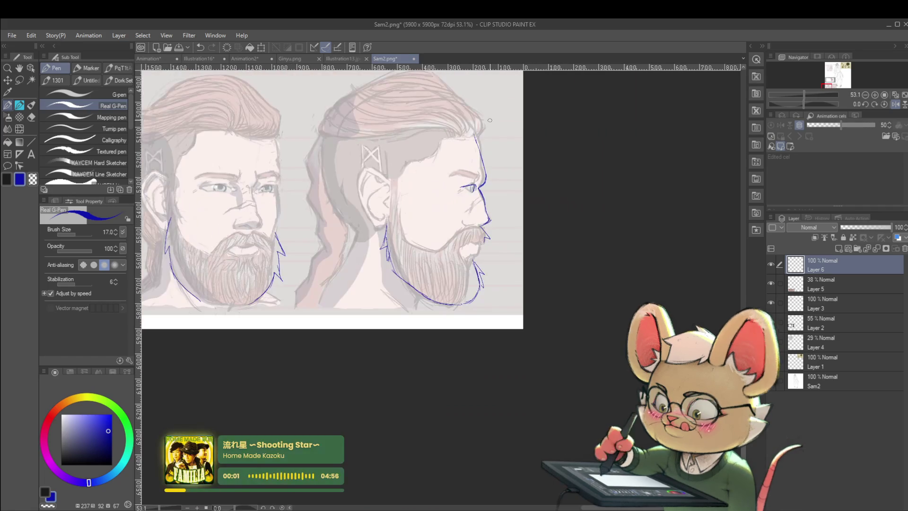
pyautogui.click(897, 105)
pyautogui.scroll(6, 391, 191)
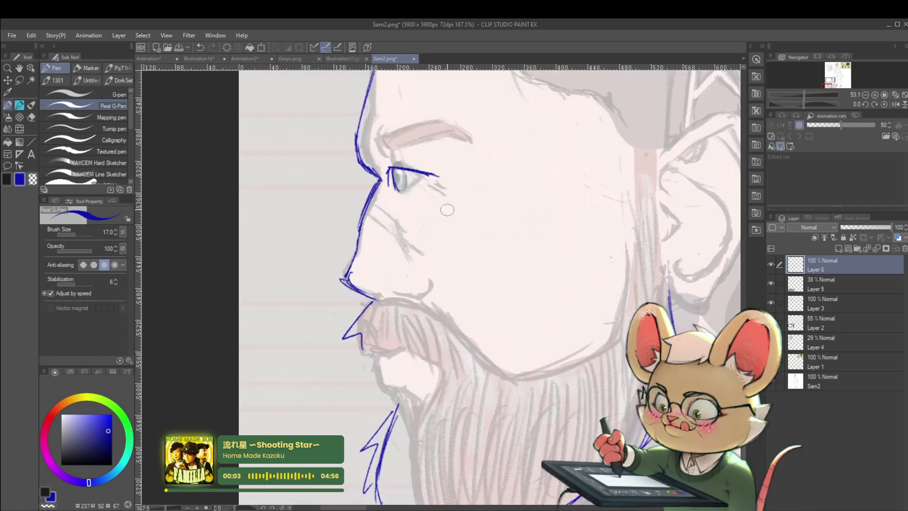
pyautogui.moveTo(402, 196); pyautogui.dragTo(419, 185)
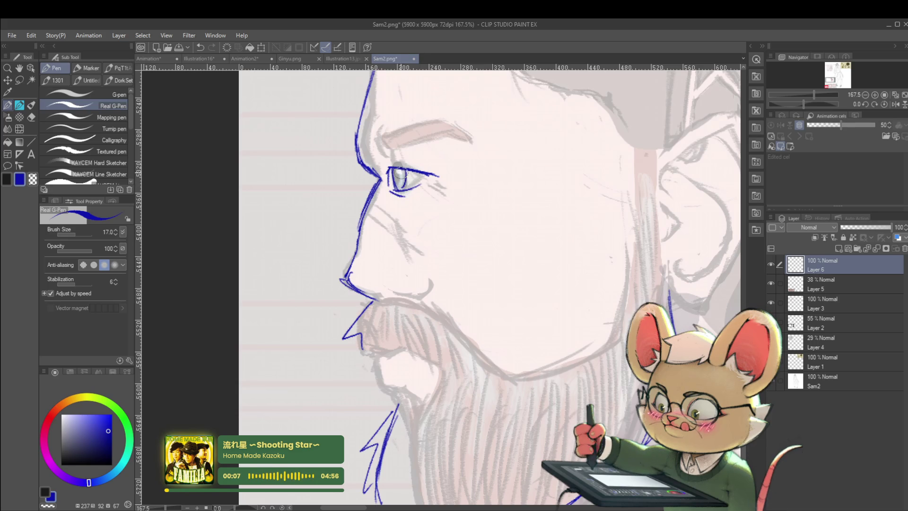
# - Fill the iris dark blue, lasso and rescale the eye into place, then mirror the view
pyautogui.moveTo(397, 172)
pyautogui.mouseDown()
pyautogui.moveTo(401, 183)
pyautogui.moveTo(386, 131)
pyautogui.moveTo(435, 151)
pyautogui.mouseUp()
pyautogui.press('m')
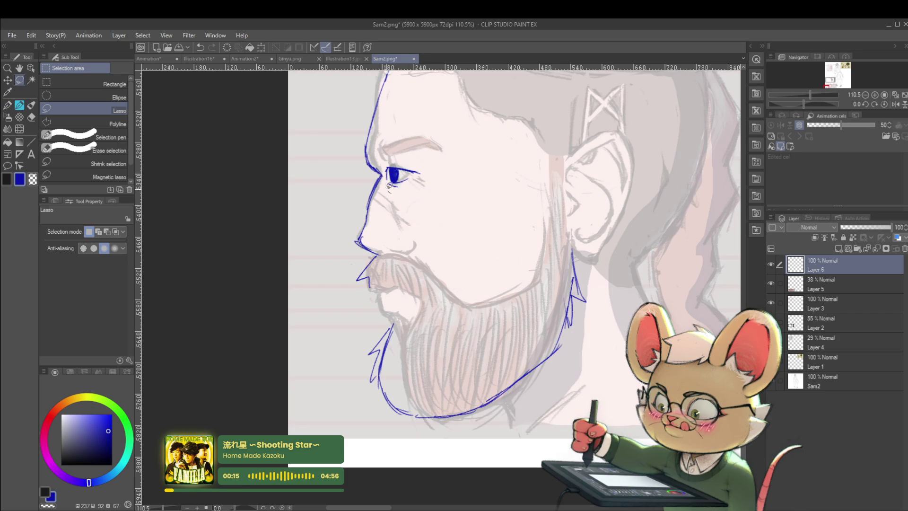
pyautogui.moveTo(408, 142)
pyautogui.mouseDown()
pyautogui.moveTo(385, 150)
pyautogui.moveTo(441, 162)
pyautogui.moveTo(428, 162)
pyautogui.mouseUp()
pyautogui.hotkey('ctrl', 't')
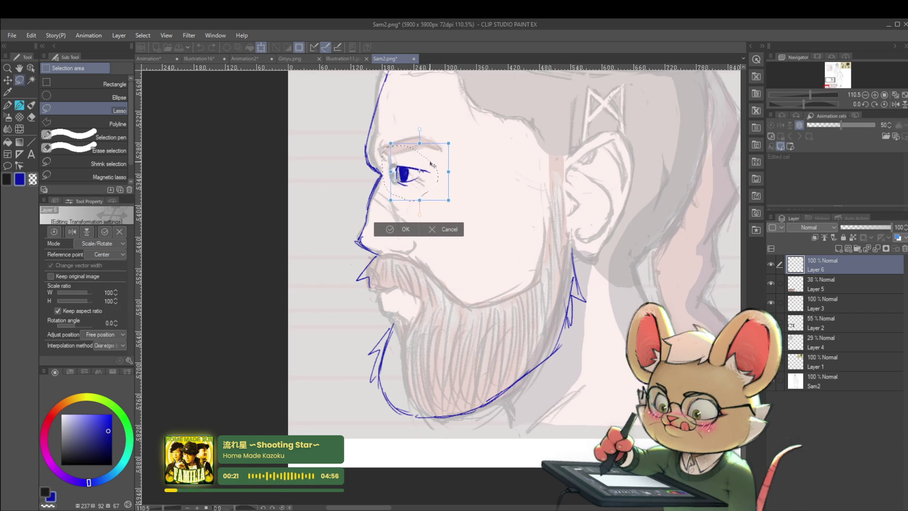
pyautogui.press('Return')
pyautogui.press('p')
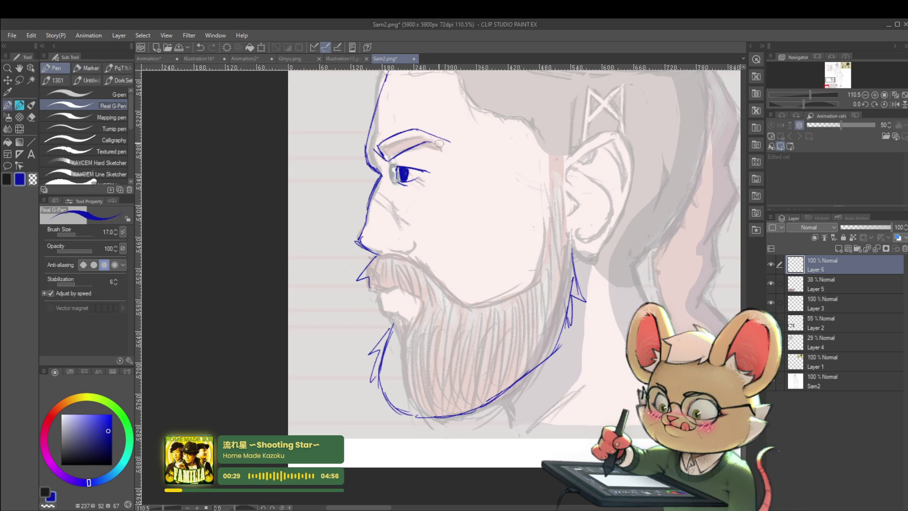
pyautogui.scroll(-5, 423, 141)
pyautogui.click(895, 104)
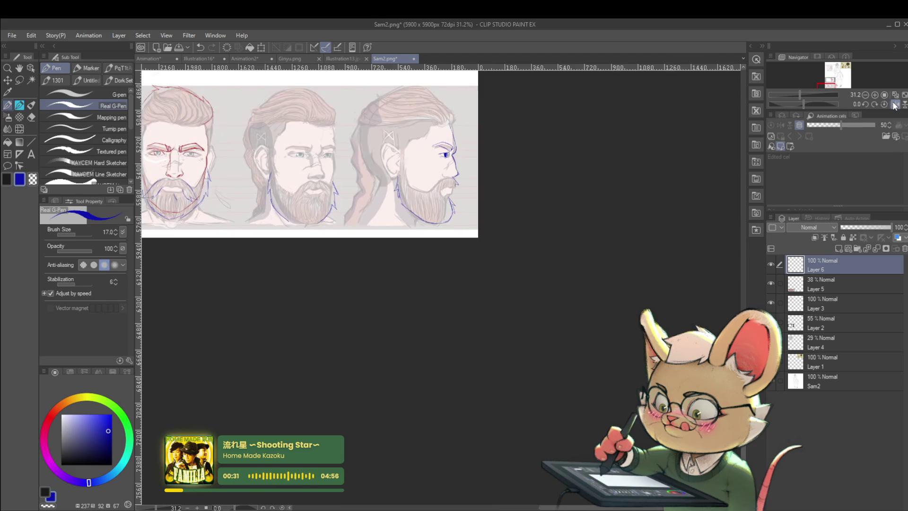
# - Redraw the middle three-quarter face's upper eyelid and outer eye corner in blue
pyautogui.moveTo(419, 155); pyautogui.dragTo(506, 161)
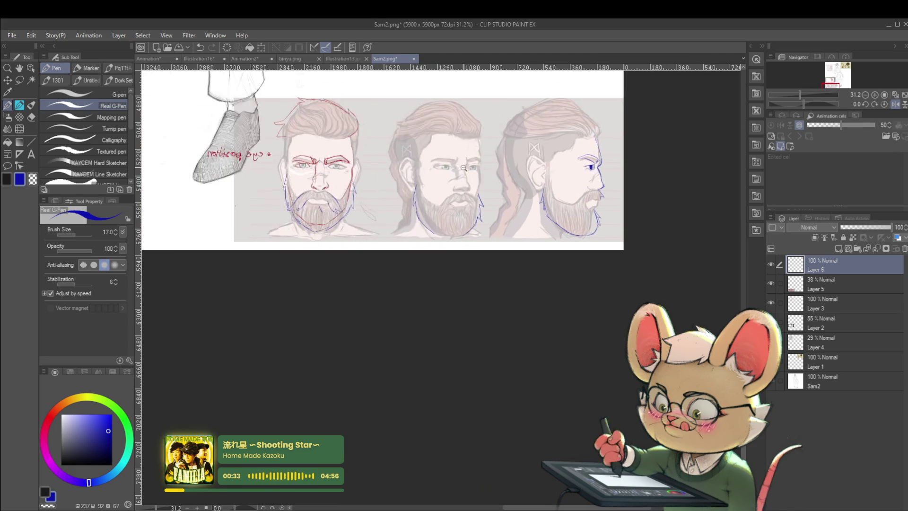
pyautogui.scroll(5, 412, 166)
pyautogui.moveTo(403, 175); pyautogui.dragTo(428, 168)
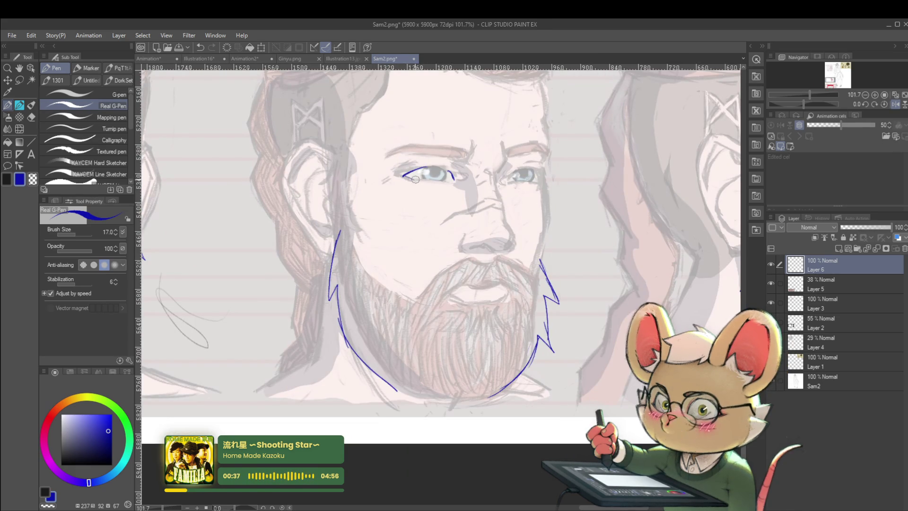
pyautogui.moveTo(441, 183); pyautogui.dragTo(449, 182)
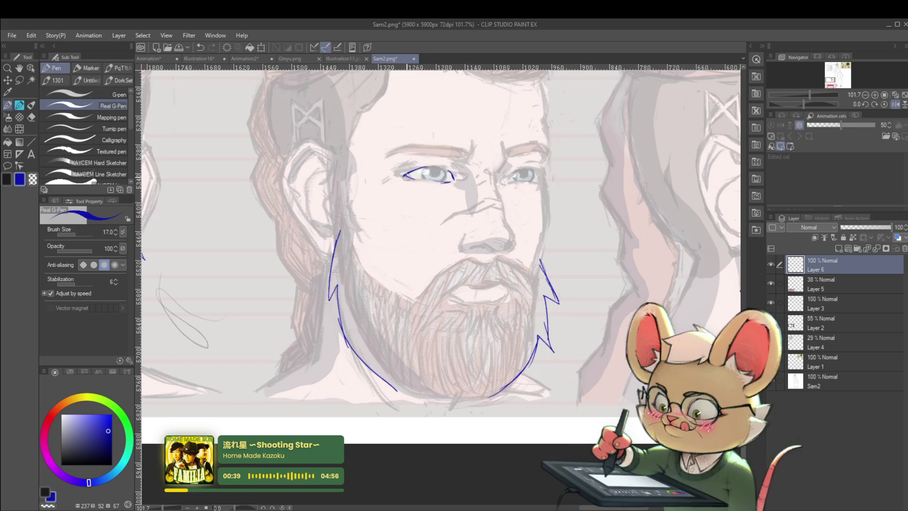
pyautogui.scroll(-4, 447, 183)
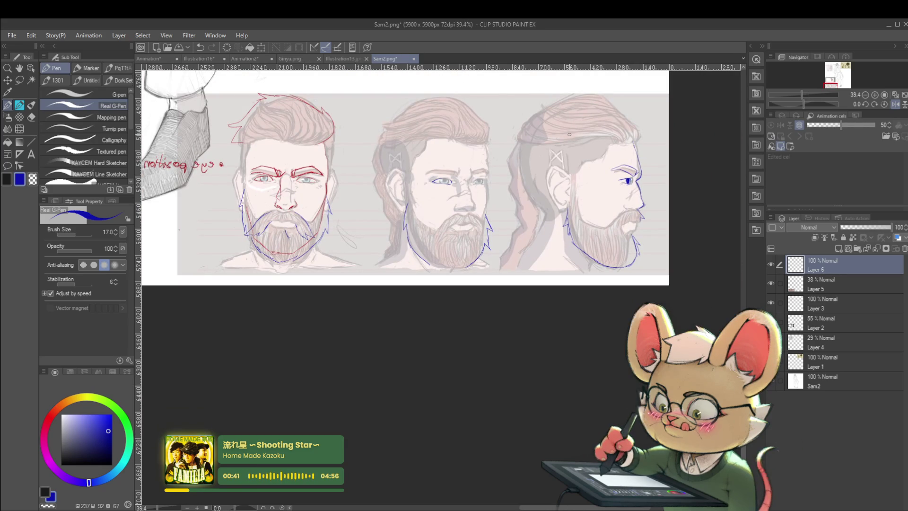
# - Draw a blue circle inside the front face's left iris, retrying until it sits right
pyautogui.moveTo(569, 134); pyautogui.dragTo(583, 148)
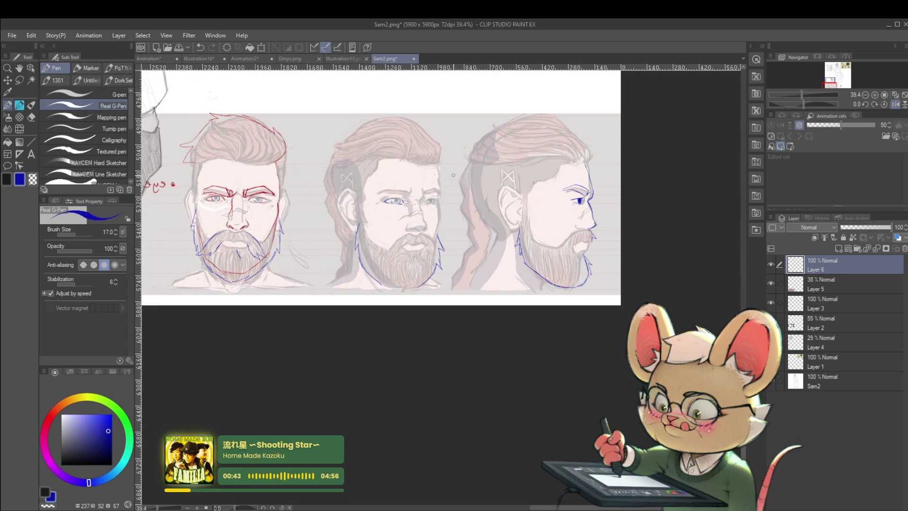
pyautogui.scroll(3, 206, 195)
pyautogui.moveTo(450, 223)
pyautogui.mouseDown()
pyautogui.moveTo(425, 234)
pyautogui.moveTo(533, 234)
pyautogui.mouseUp()
pyautogui.scroll(5, 332, 218)
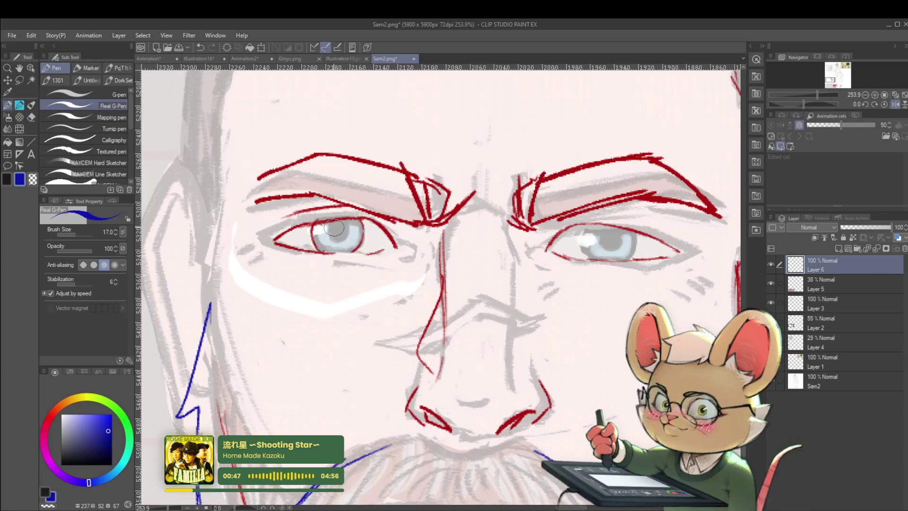
pyautogui.hotkey('ctrl', 'z')
pyautogui.scroll(-5, 338, 227)
pyautogui.scroll(6, 355, 221)
pyautogui.moveTo(359, 214); pyautogui.dragTo(359, 230)
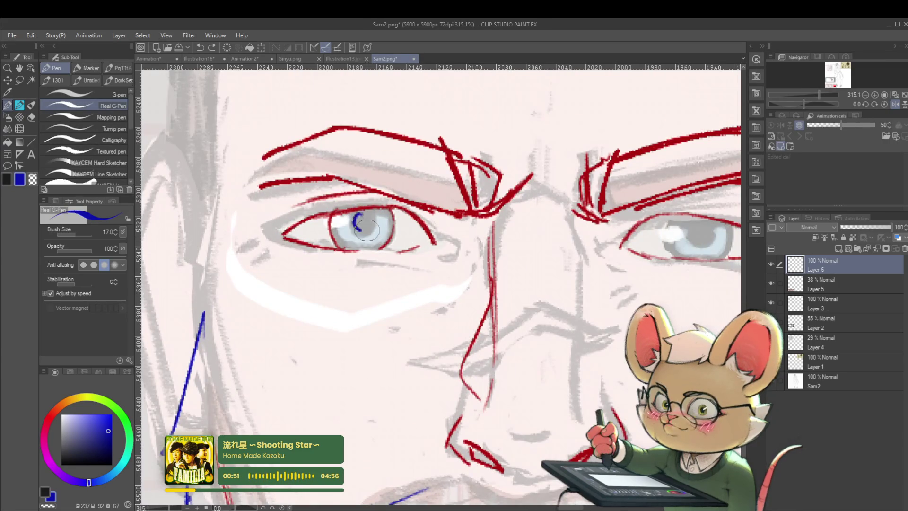
pyautogui.hotkey('ctrl', 'z')
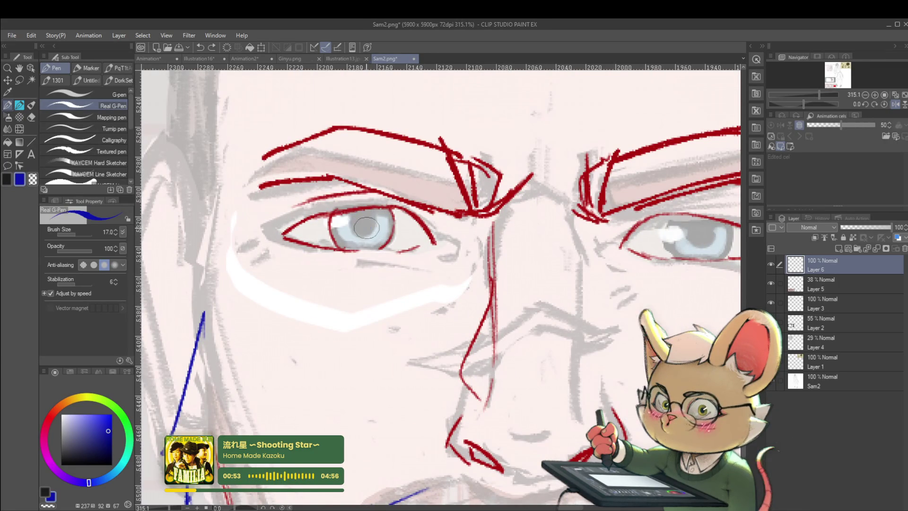
pyautogui.hotkey('ctrl', 'z')
pyautogui.moveTo(362, 214); pyautogui.dragTo(361, 215)
pyautogui.hotkey('ctrl', 'z')
pyautogui.hotkey('ctrl', 'z')
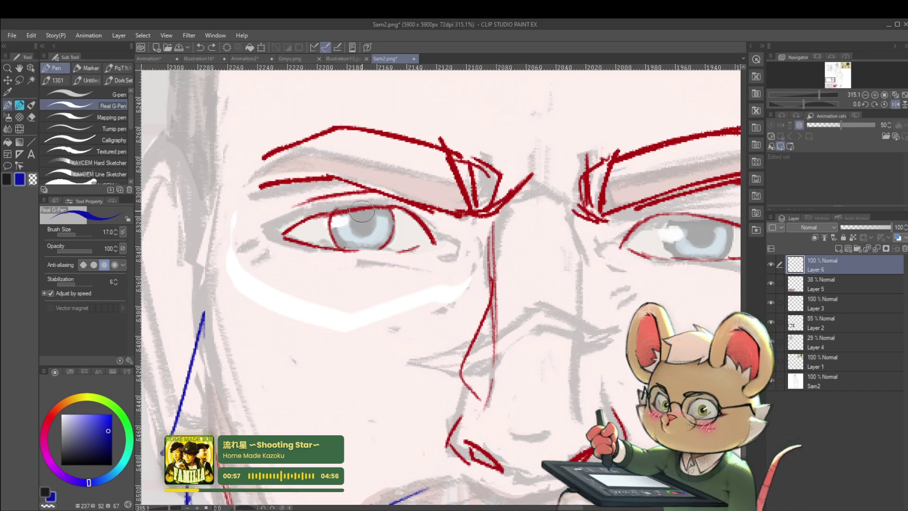
pyautogui.moveTo(367, 211); pyautogui.dragTo(366, 211)
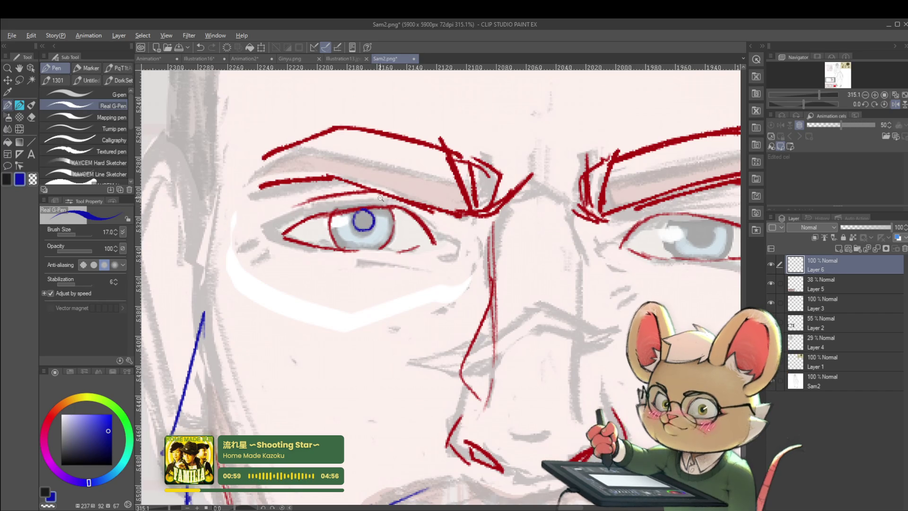
# - Outline the right iris's edges in blue and fill the left pupil dark blue
pyautogui.scroll(-8, 368, 223)
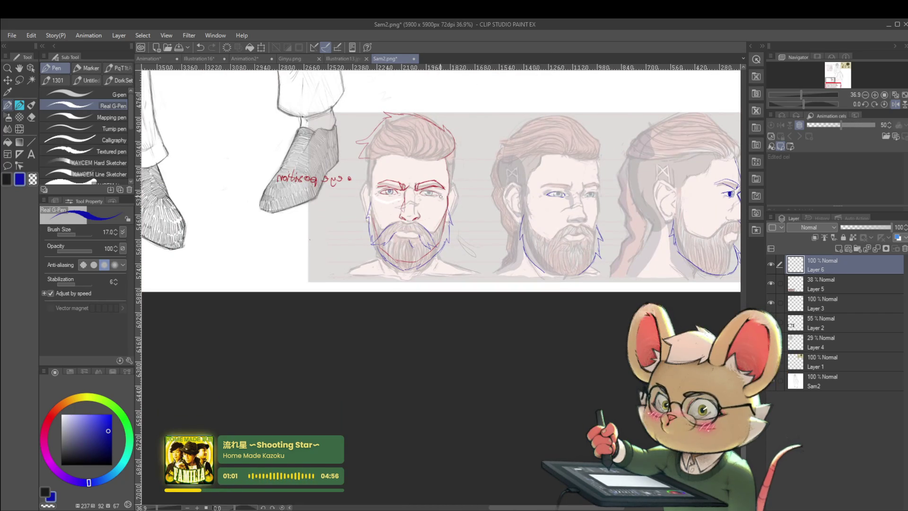
pyautogui.scroll(8, 423, 196)
pyautogui.scroll(2, 449, 206)
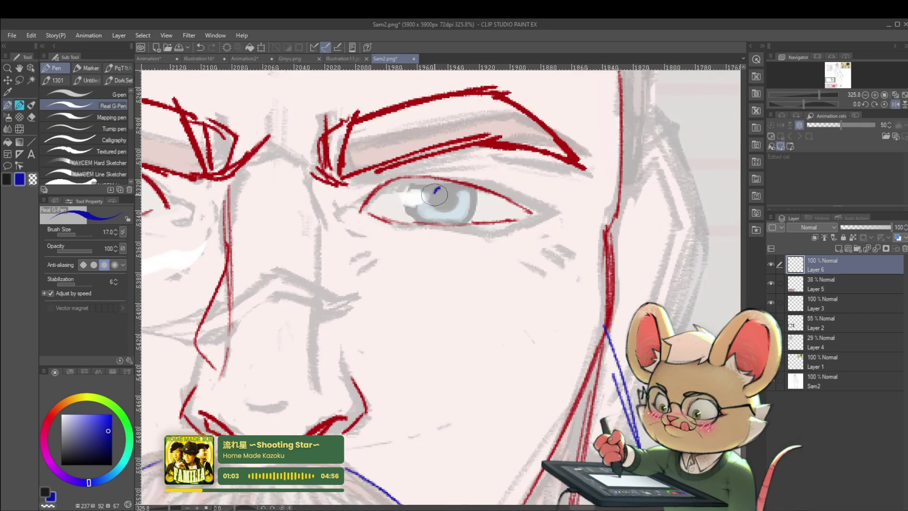
pyautogui.moveTo(415, 182); pyautogui.dragTo(419, 222)
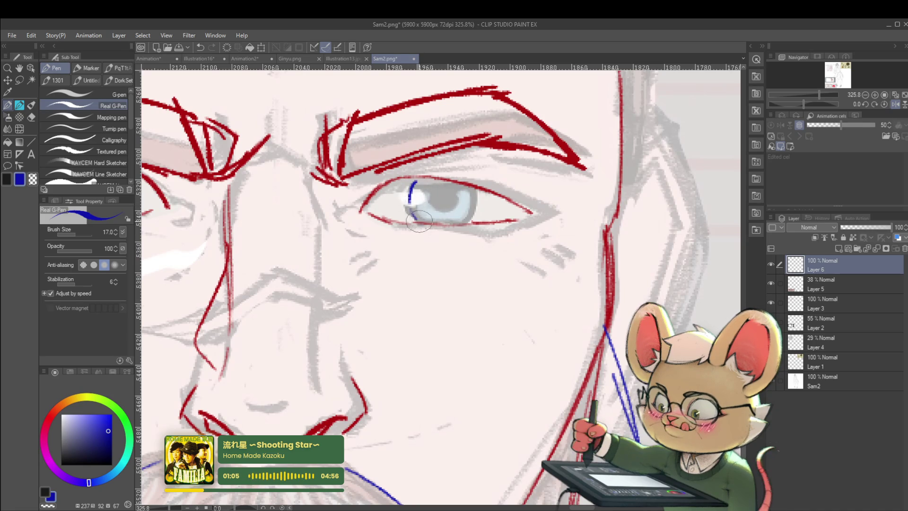
pyautogui.moveTo(475, 190)
pyautogui.mouseDown()
pyautogui.moveTo(471, 212)
pyautogui.moveTo(436, 189)
pyautogui.moveTo(444, 208)
pyautogui.moveTo(452, 186)
pyautogui.mouseUp()
pyautogui.scroll(-10, 442, 190)
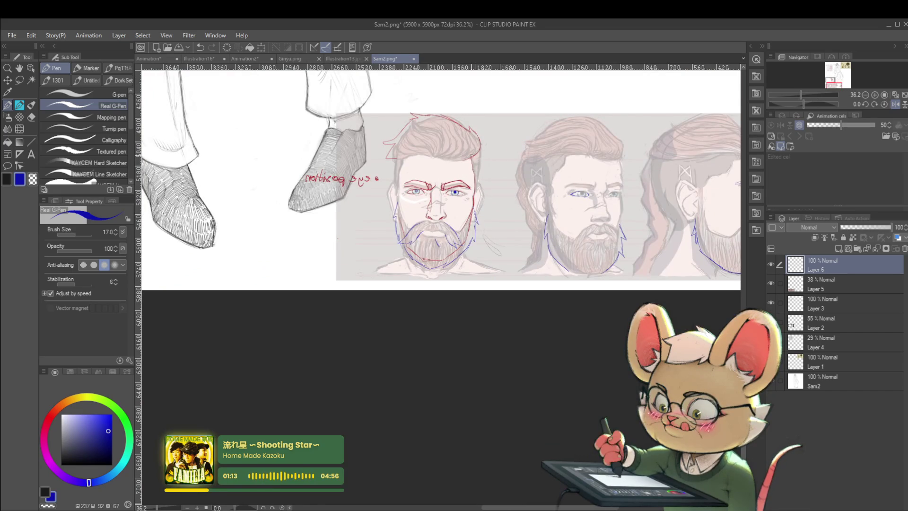
pyautogui.scroll(10, 418, 194)
pyautogui.moveTo(423, 204); pyautogui.dragTo(419, 208)
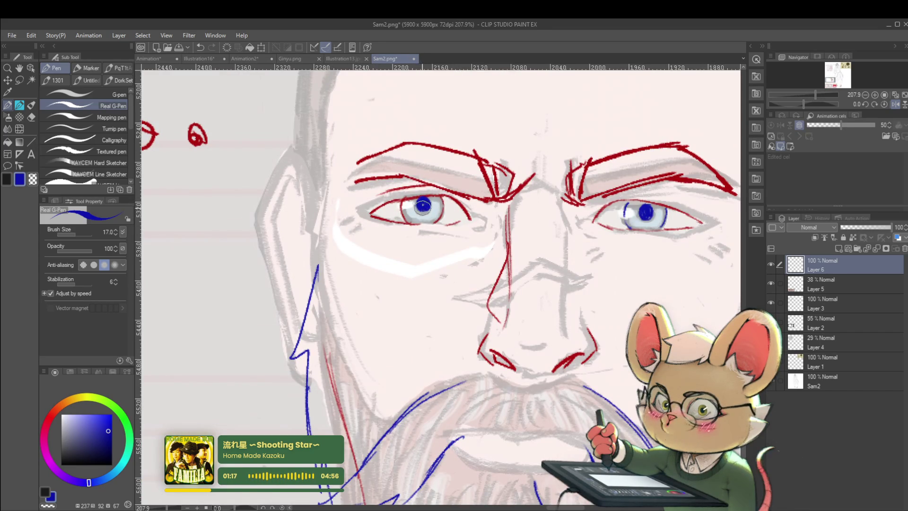
# - Draw a blue Real G-Pen stroke along the front face's temple and ear
pyautogui.scroll(-7, 423, 206)
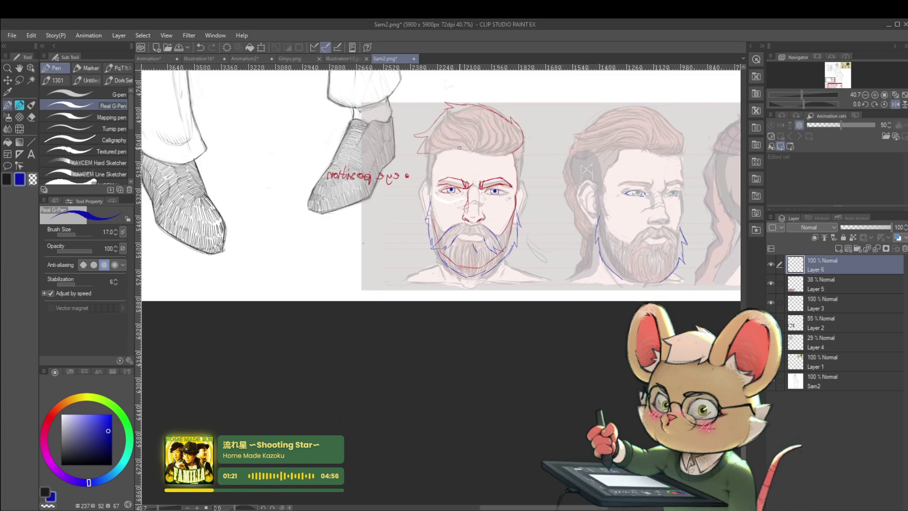
pyautogui.moveTo(555, 194); pyautogui.dragTo(461, 209)
pyautogui.scroll(3, 426, 193)
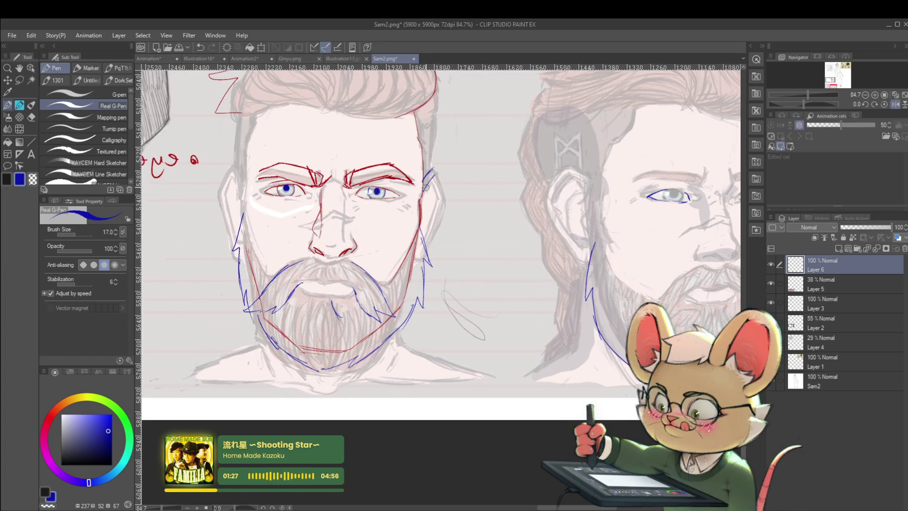
pyautogui.moveTo(435, 177)
pyautogui.mouseDown()
pyautogui.moveTo(440, 199)
pyautogui.moveTo(430, 190)
pyautogui.moveTo(432, 198)
pyautogui.mouseUp()
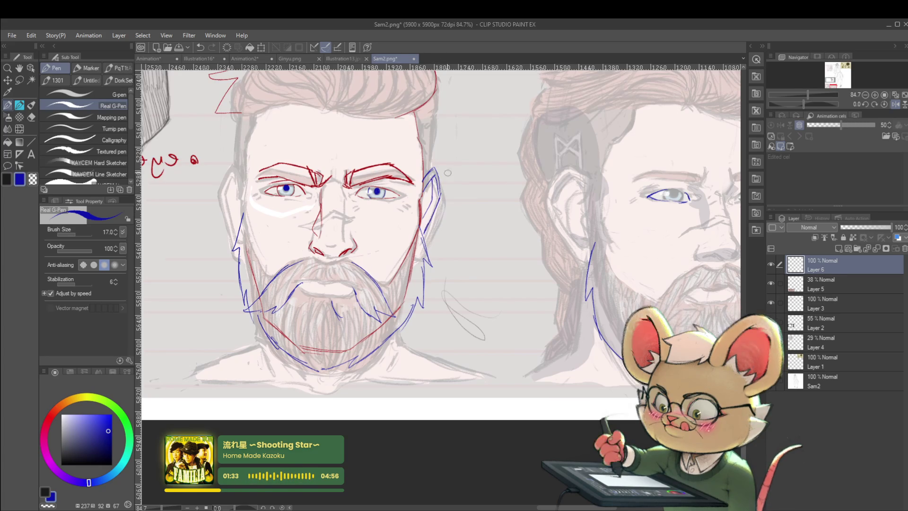
pyautogui.scroll(-3, 425, 223)
pyautogui.scroll(2, 438, 207)
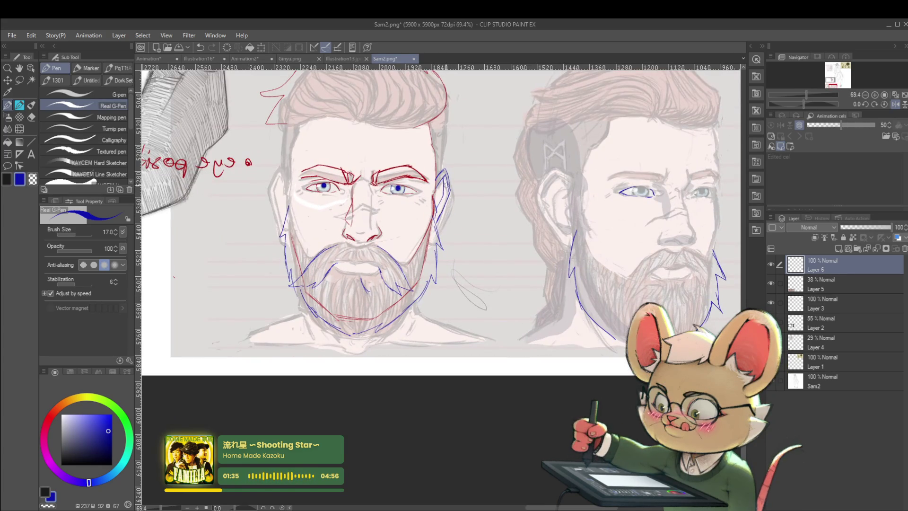
pyautogui.scroll(-3, 447, 190)
pyautogui.scroll(3, 400, 184)
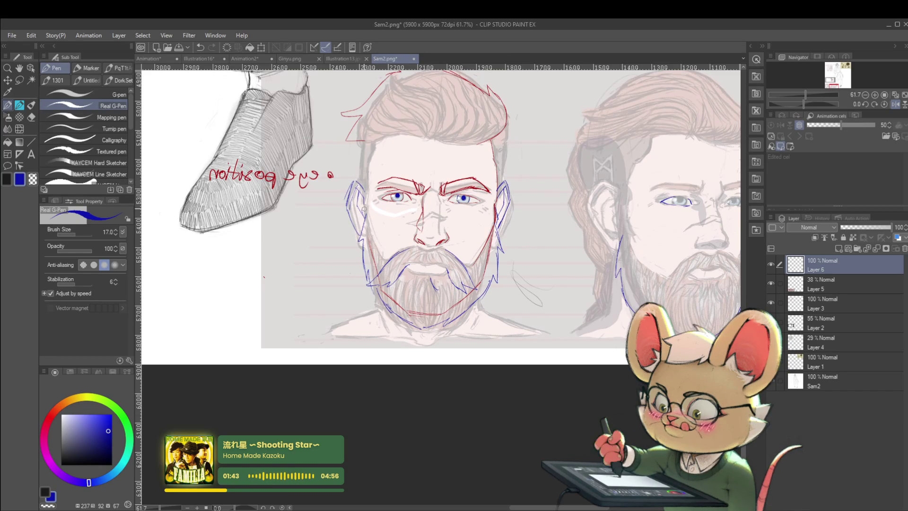
pyautogui.scroll(-3, 385, 158)
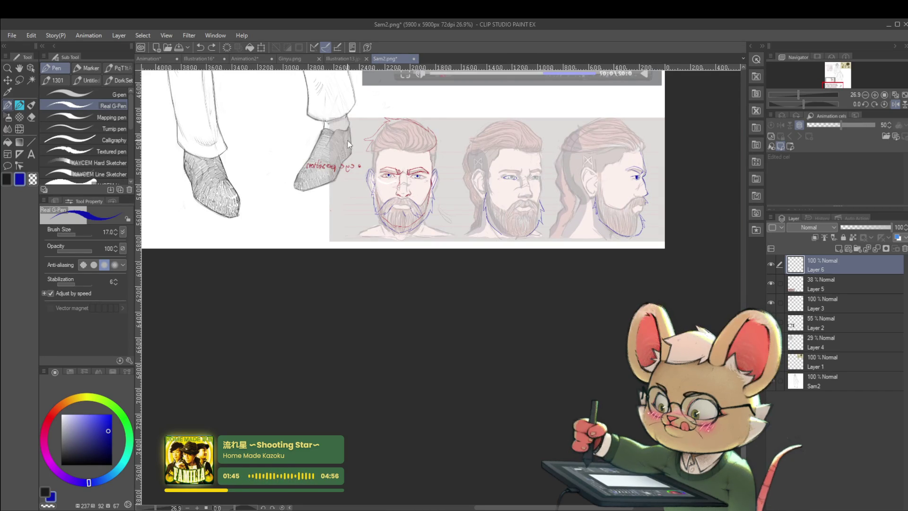
# - Unmirror the canvas and sketch the middle face's eyebrow in blue
pyautogui.click(895, 104)
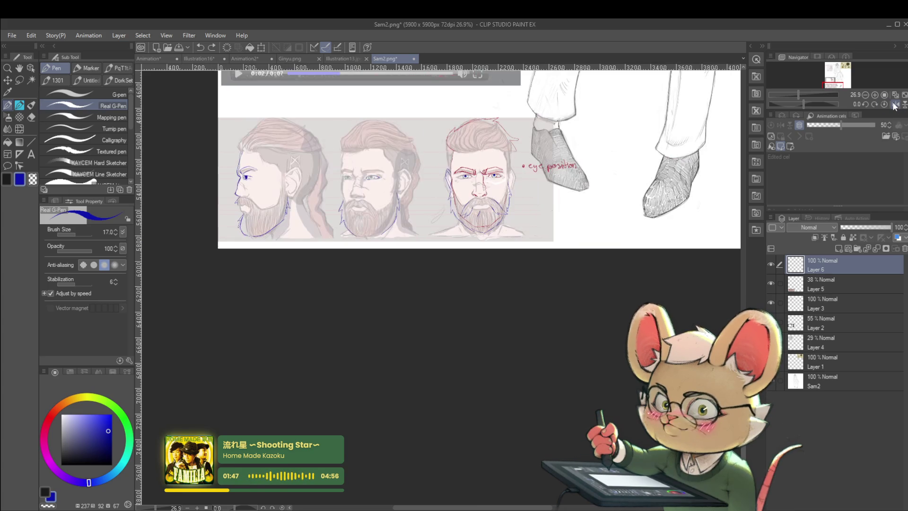
pyautogui.moveTo(541, 277); pyautogui.dragTo(587, 336)
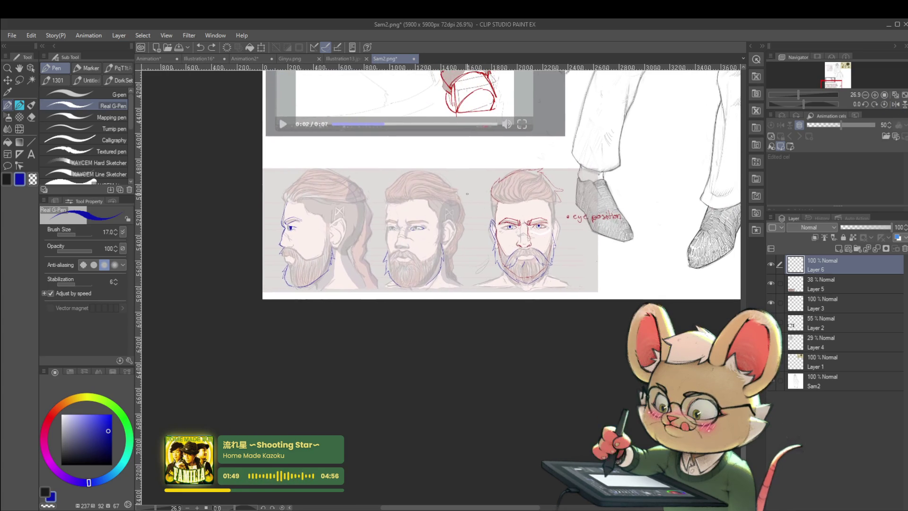
pyautogui.scroll(3, 466, 184)
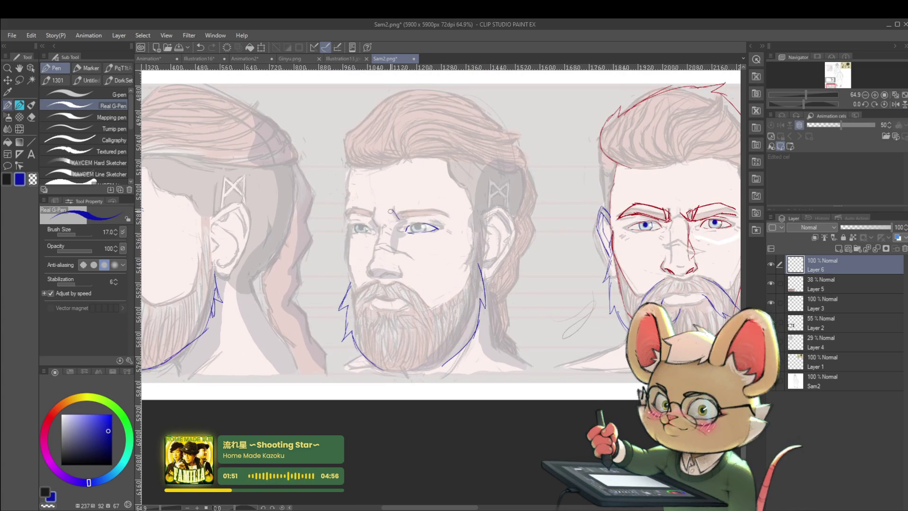
pyautogui.moveTo(391, 209); pyautogui.dragTo(400, 220)
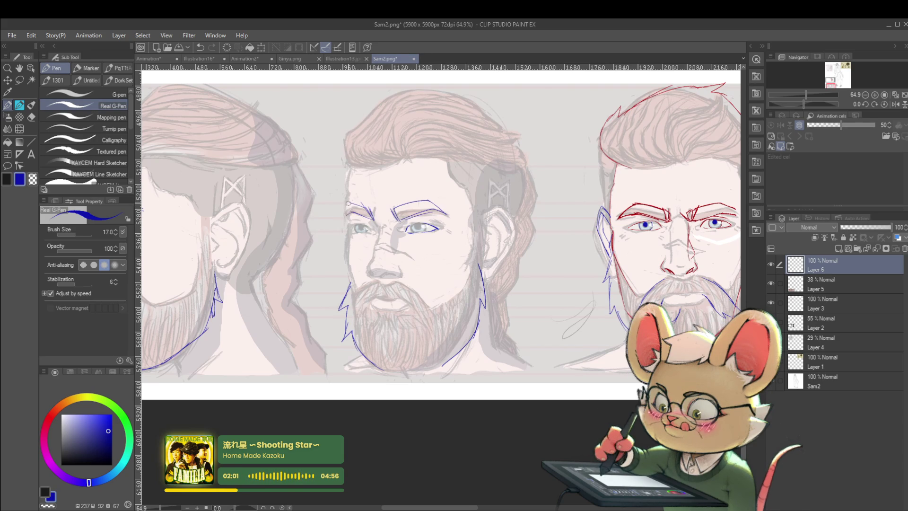
pyautogui.scroll(-5, 345, 213)
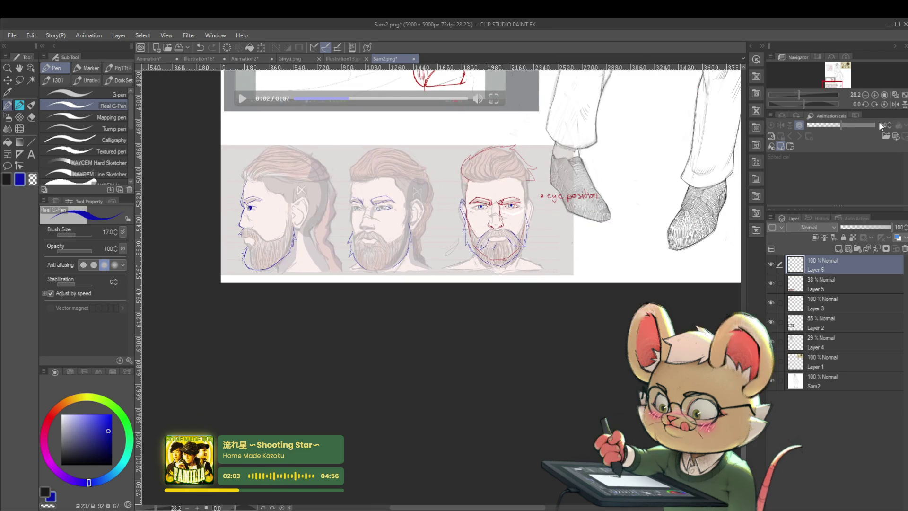
# - Mirror the canvas and add a small blue nostril stroke to the profile face
pyautogui.click(896, 103)
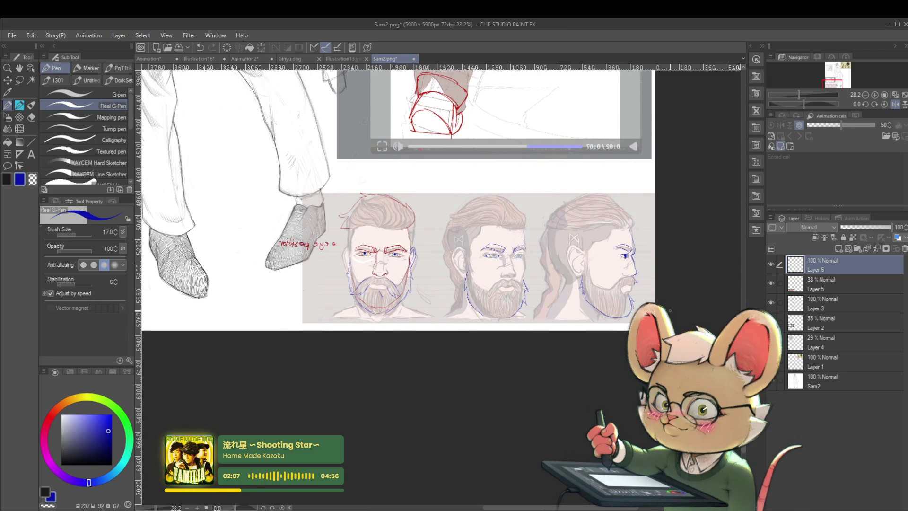
pyautogui.moveTo(379, 236)
pyautogui.mouseDown()
pyautogui.moveTo(331, 379)
pyautogui.moveTo(370, 279)
pyautogui.mouseUp()
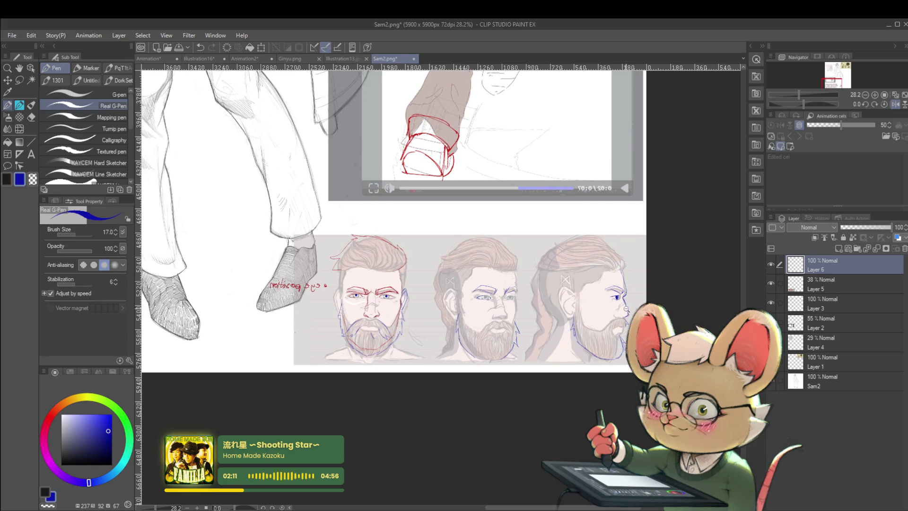
pyautogui.scroll(5, 620, 317)
pyautogui.moveTo(599, 323); pyautogui.dragTo(616, 325)
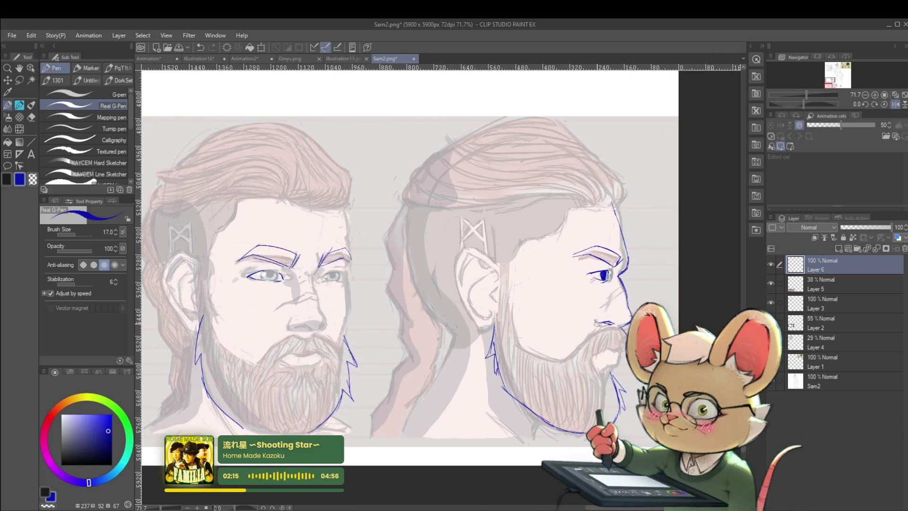
# - Extend the blue contour line down the back of the profile head
pyautogui.scroll(-3, 596, 322)
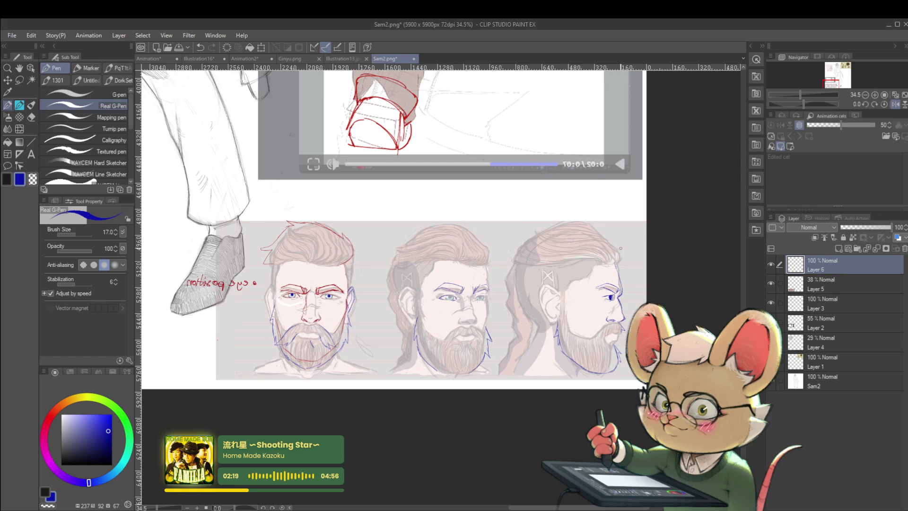
pyautogui.scroll(2, 567, 271)
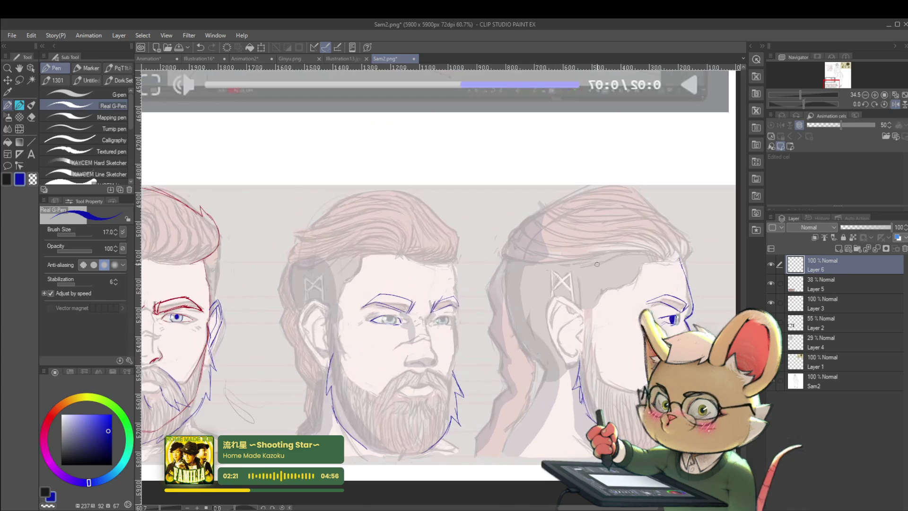
pyautogui.scroll(-3, 553, 278)
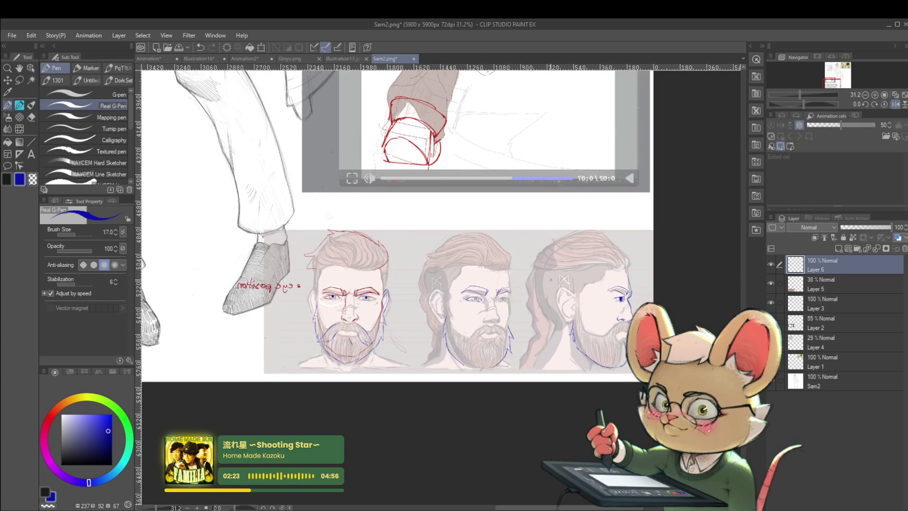
pyautogui.moveTo(552, 335); pyautogui.dragTo(559, 368)
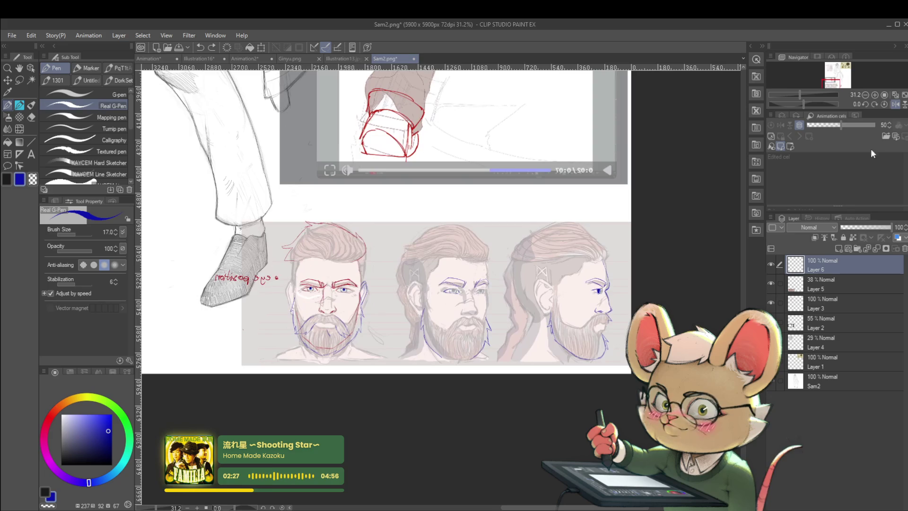
# - Fit the whole page in the window and return the canvas to unmirrored
pyautogui.click(903, 95)
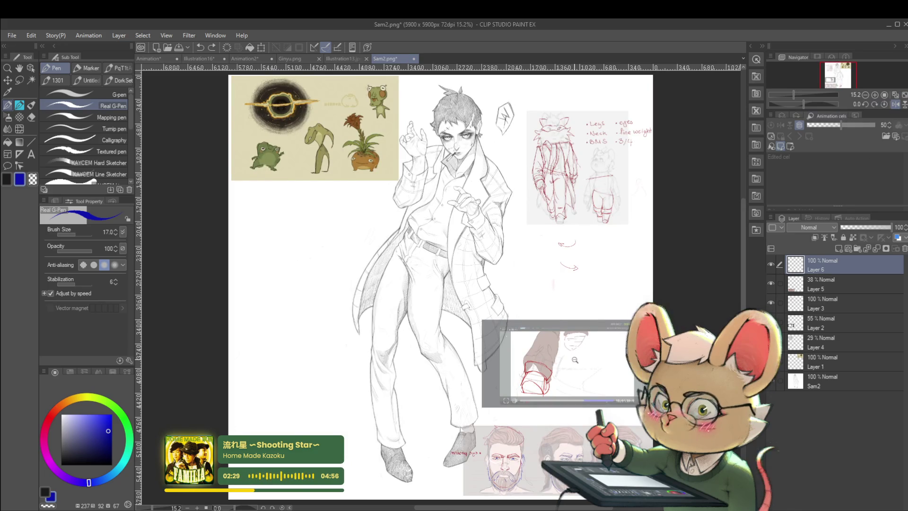
pyautogui.scroll(2, 471, 116)
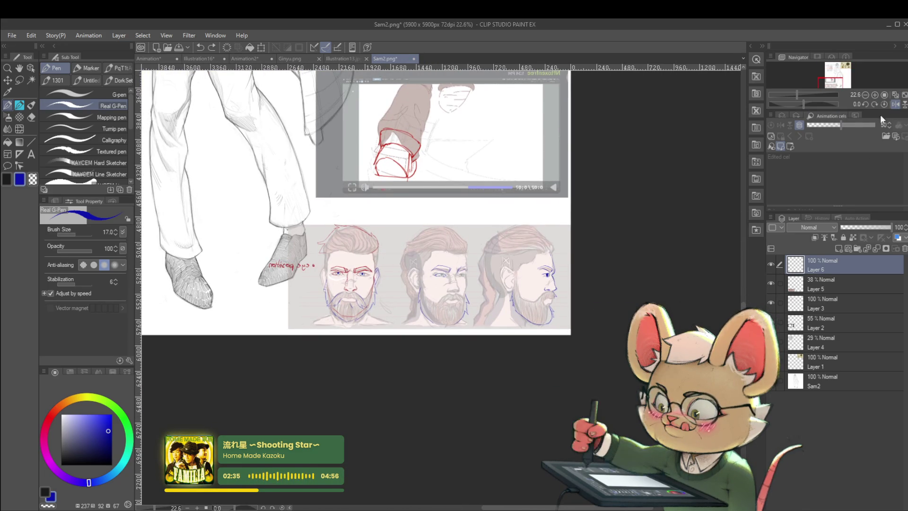
pyautogui.click(896, 104)
pyautogui.scroll(1, 634, 260)
pyautogui.scroll(1, 634, 260)
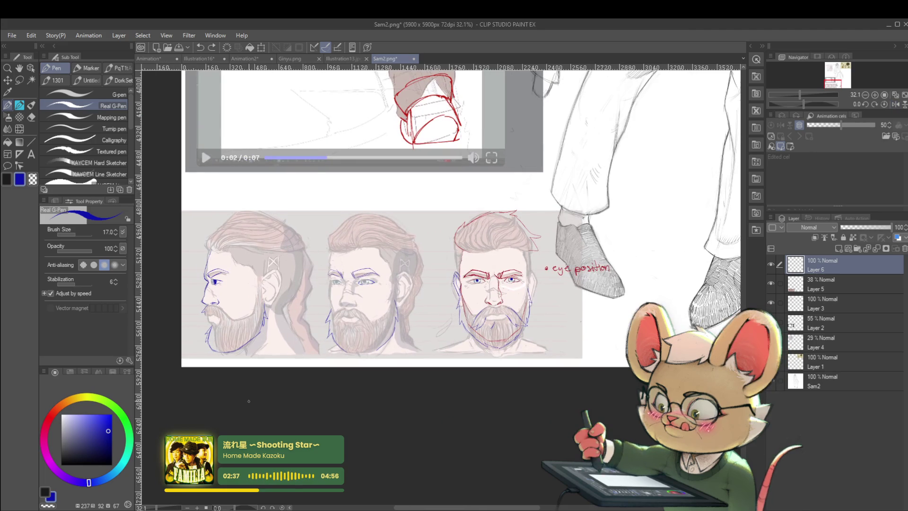
# - In red, write bulleted 'eye brows' and 'beard volume' notes below 'eye position'
pyautogui.click(56, 413)
pyautogui.scroll(3, 575, 278)
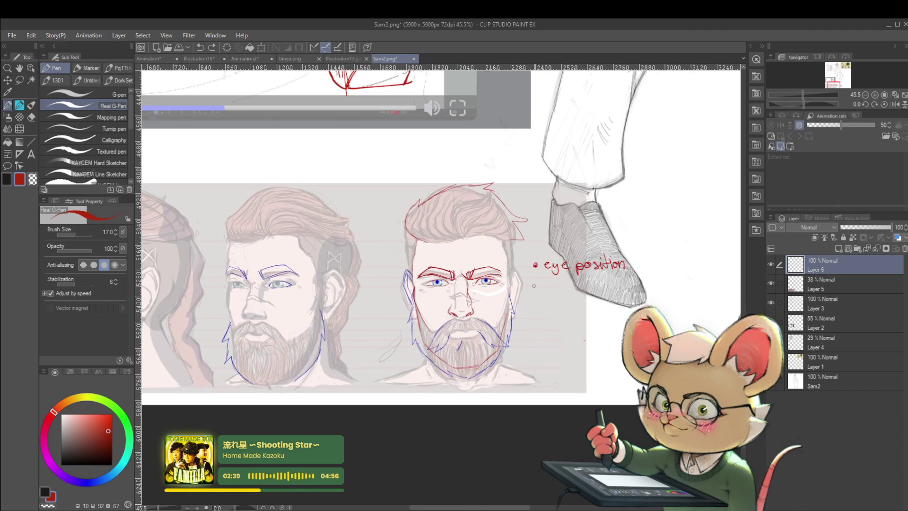
pyautogui.click(533, 289)
pyautogui.moveTo(544, 290)
pyautogui.mouseDown()
pyautogui.moveTo(556, 301)
pyautogui.moveTo(572, 288)
pyautogui.moveTo(639, 292)
pyautogui.moveTo(589, 260)
pyautogui.mouseUp()
pyautogui.click(498, 298)
pyautogui.moveTo(510, 290)
pyautogui.mouseDown()
pyautogui.moveTo(524, 296)
pyautogui.moveTo(515, 309)
pyautogui.moveTo(562, 306)
pyautogui.mouseUp()
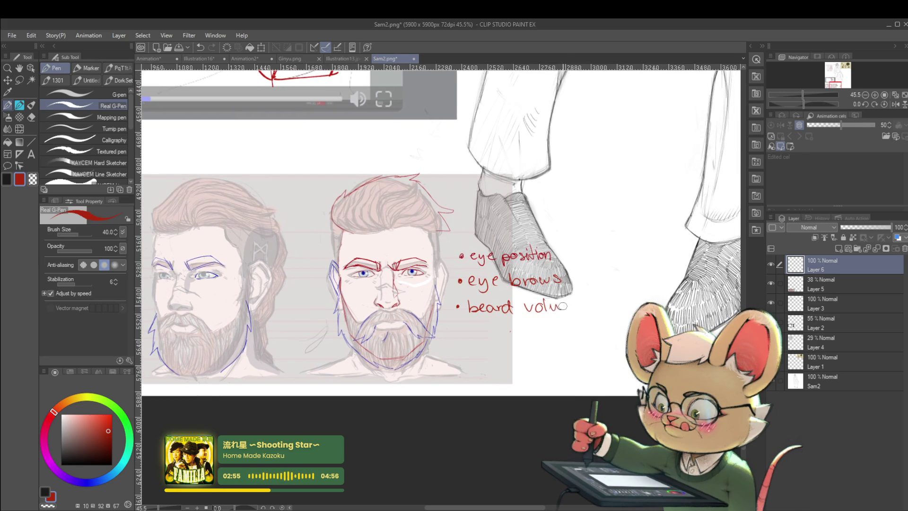
# - Finish the 'eye structure' note, undo the stray bullet, and add a red line under the profile's chin
pyautogui.moveTo(561, 267)
pyautogui.mouseDown()
pyautogui.moveTo(630, 245)
pyautogui.moveTo(640, 230)
pyautogui.mouseUp()
pyautogui.moveTo(237, 239)
pyautogui.mouseDown()
pyautogui.moveTo(259, 234)
pyautogui.moveTo(273, 245)
pyautogui.moveTo(245, 160)
pyautogui.mouseUp()
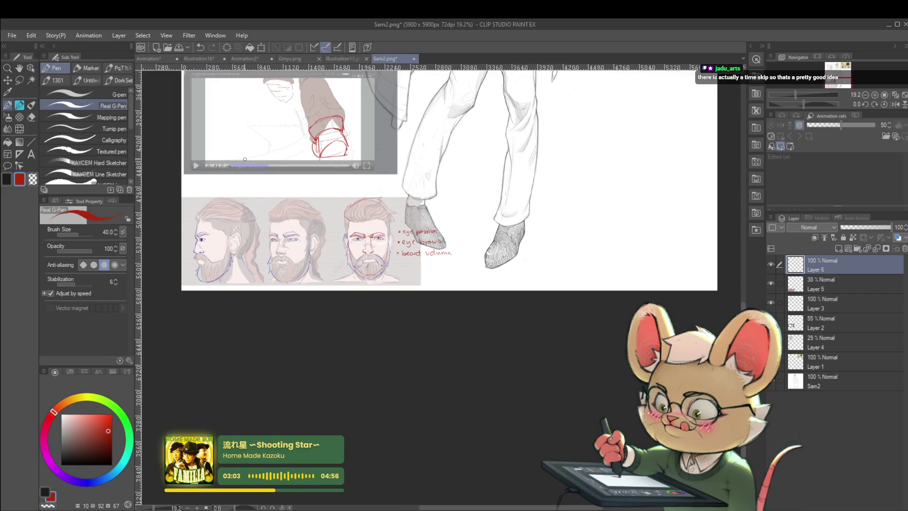
pyautogui.moveTo(475, 265); pyautogui.dragTo(485, 267)
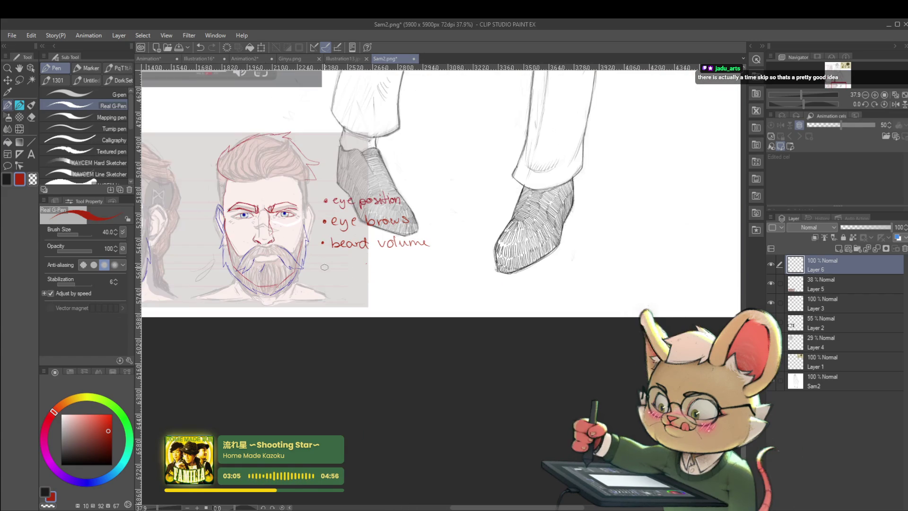
pyautogui.moveTo(334, 260)
pyautogui.mouseDown()
pyautogui.moveTo(355, 279)
pyautogui.moveTo(374, 261)
pyautogui.moveTo(384, 272)
pyautogui.moveTo(400, 263)
pyautogui.moveTo(466, 266)
pyautogui.mouseUp()
pyautogui.moveTo(466, 265); pyautogui.dragTo(488, 250)
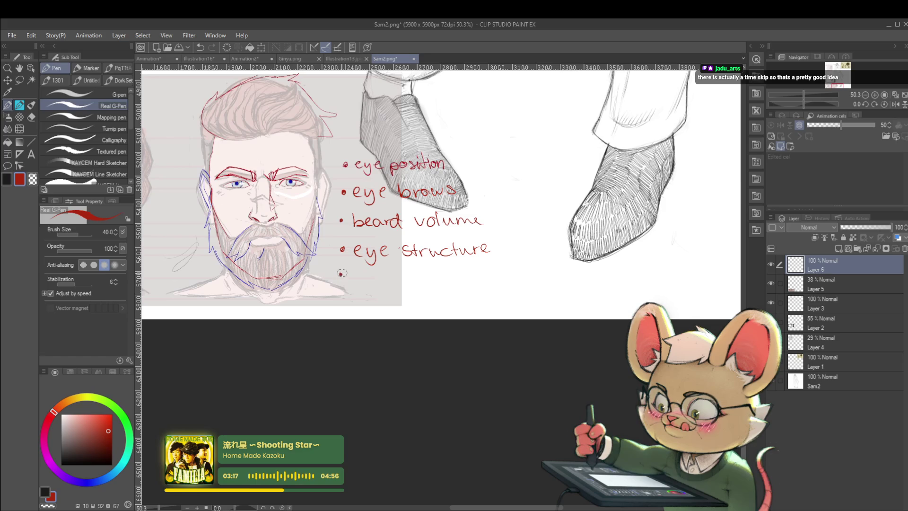
pyautogui.hotkey('ctrl', 'z')
pyautogui.moveTo(275, 265)
pyautogui.mouseDown()
pyautogui.moveTo(405, 165)
pyautogui.moveTo(488, 245)
pyautogui.moveTo(667, 252)
pyautogui.mouseUp()
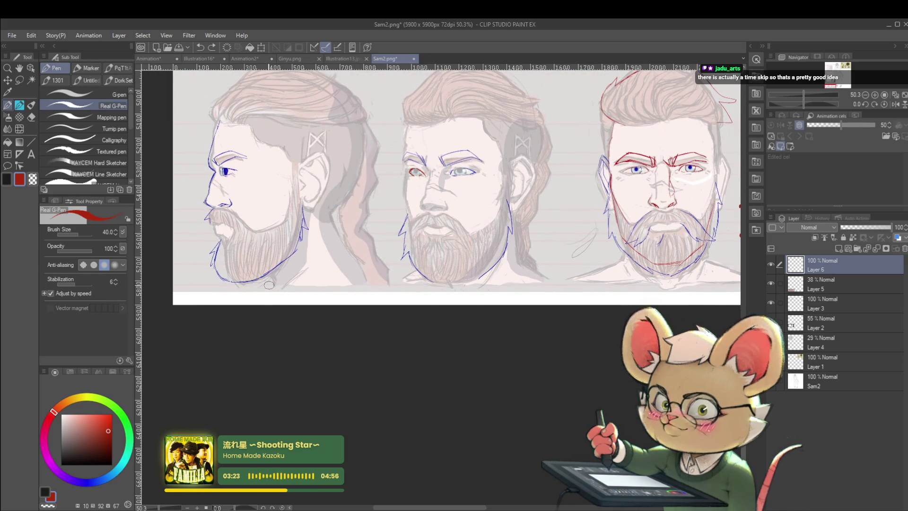
pyautogui.moveTo(264, 279); pyautogui.dragTo(272, 286)
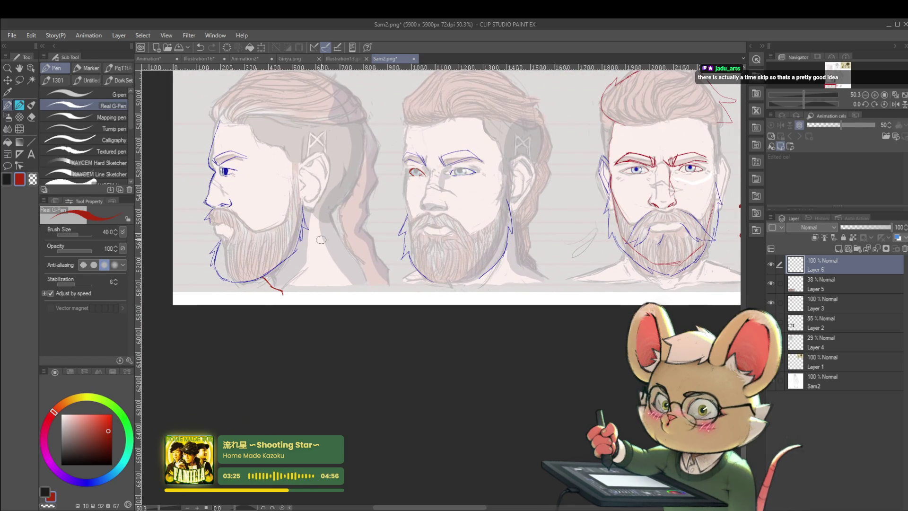
# - Redraw a longer red line along the profile face's neck
pyautogui.moveTo(336, 207); pyautogui.dragTo(351, 248)
pyautogui.hotkey('ctrl', 'z')
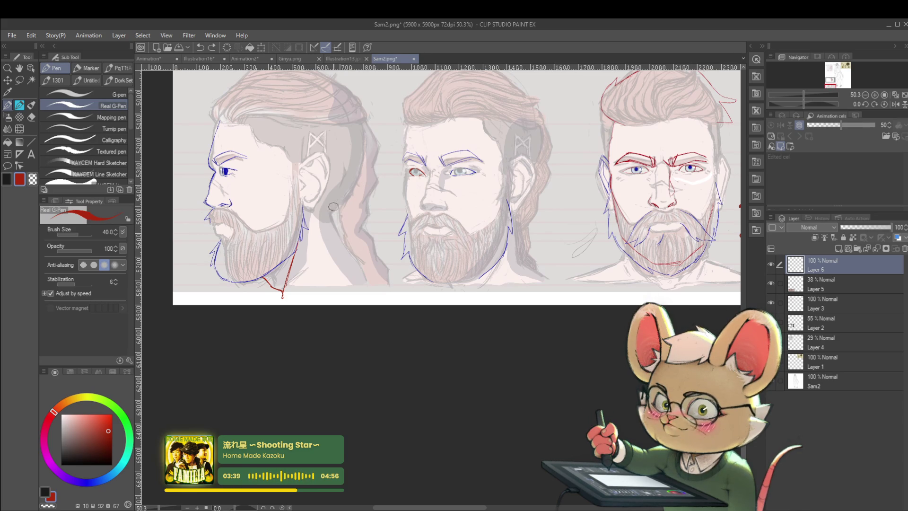
pyautogui.moveTo(349, 255); pyautogui.dragTo(355, 265)
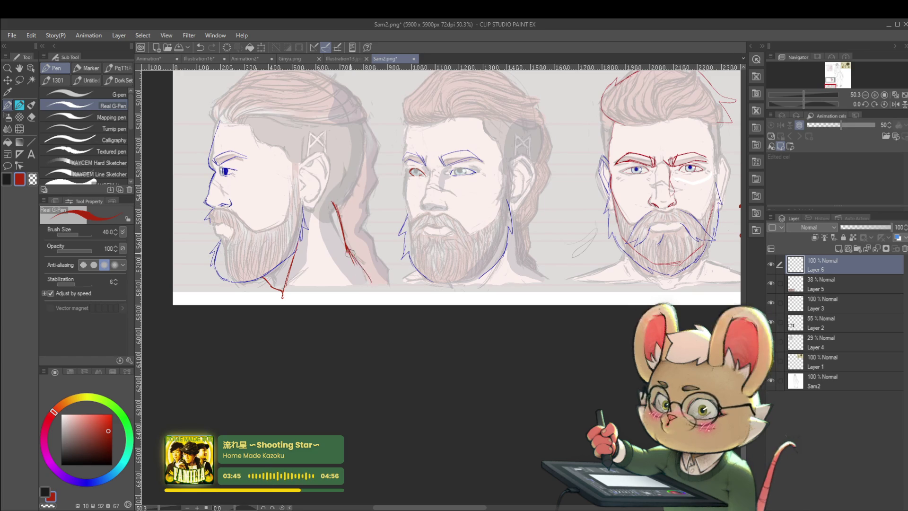
pyautogui.scroll(-3, 351, 253)
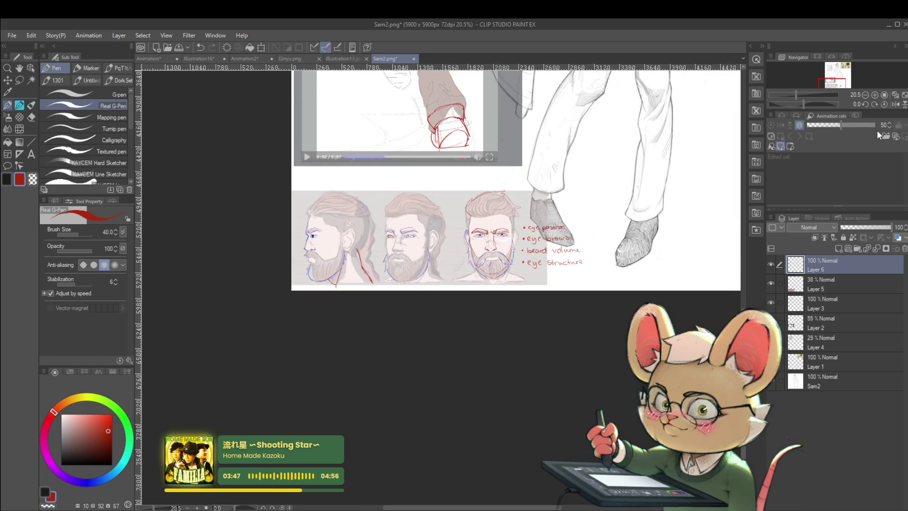
# - Mirror the canvas to check the heads and undo the second red curve beside the neck
pyautogui.click(895, 105)
pyautogui.scroll(2, 528, 256)
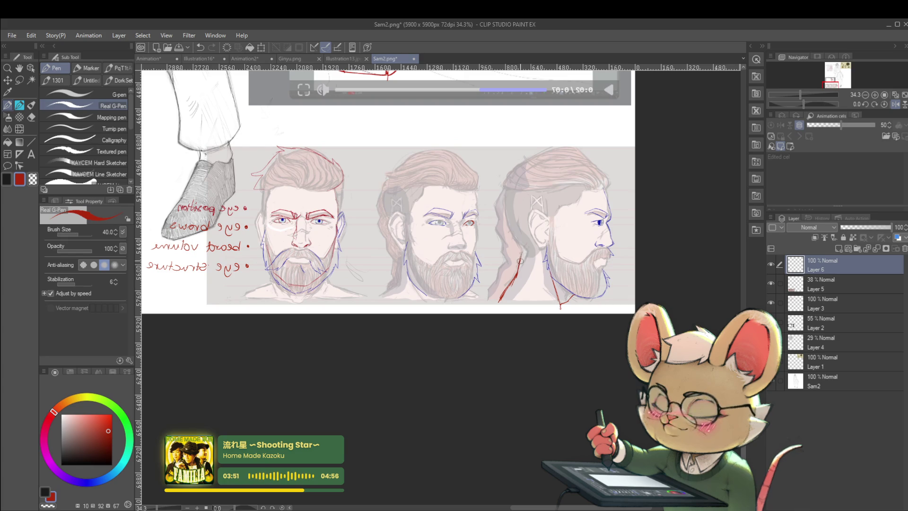
pyautogui.scroll(-3, 522, 245)
pyautogui.scroll(5, 527, 216)
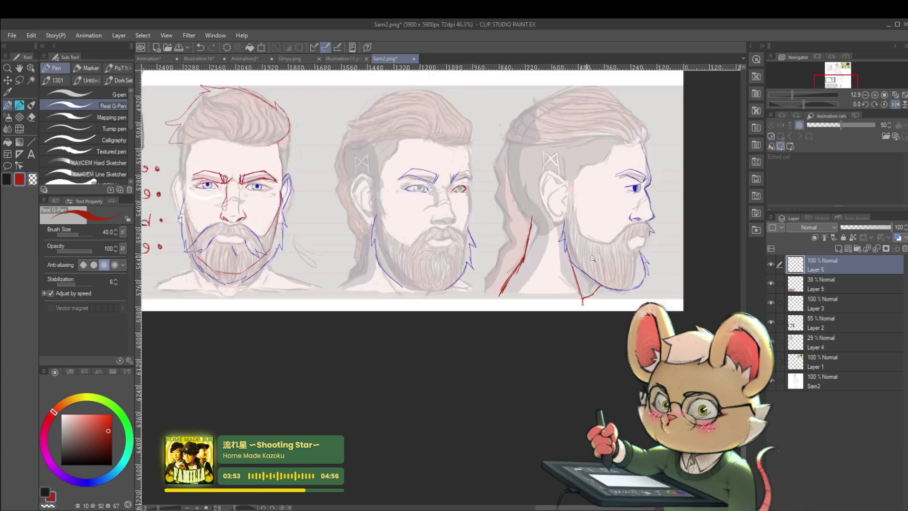
pyautogui.scroll(-3, 549, 201)
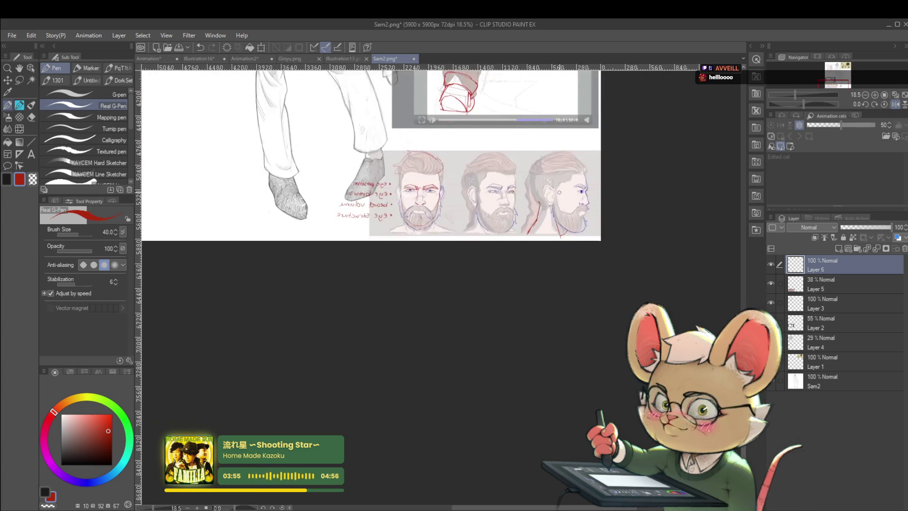
pyautogui.scroll(3, 521, 257)
pyautogui.moveTo(541, 214); pyautogui.dragTo(492, 222)
pyautogui.hotkey('ctrl', 'z')
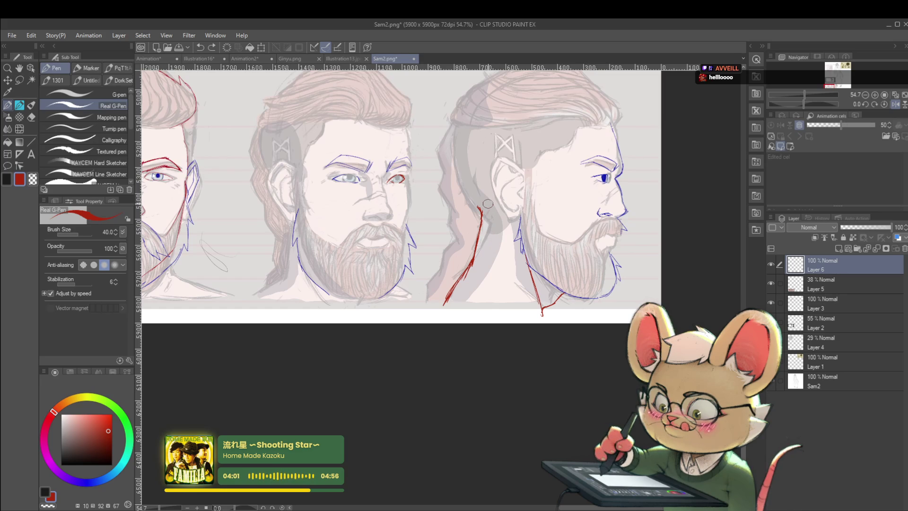
pyautogui.scroll(-3, 488, 203)
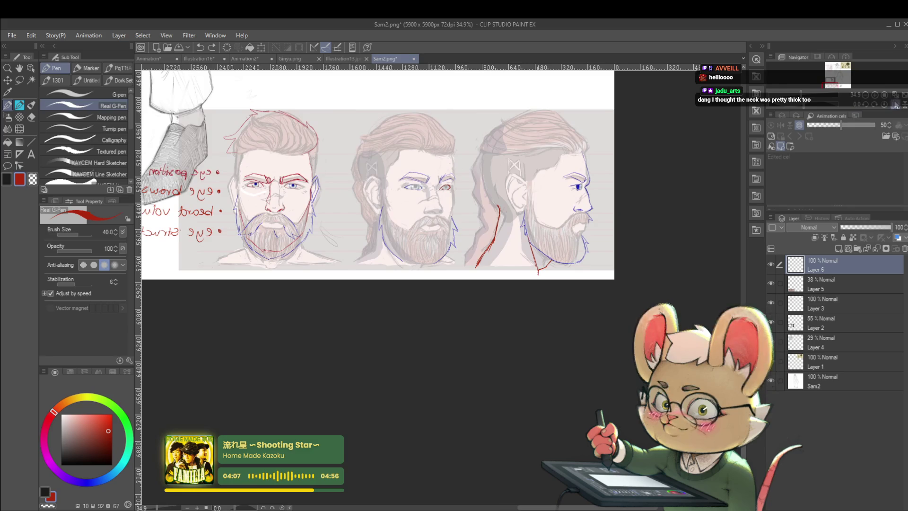
# - Unflip the canvas and trace red lines down both sides of the front face's jaw and neck
pyautogui.press('h')
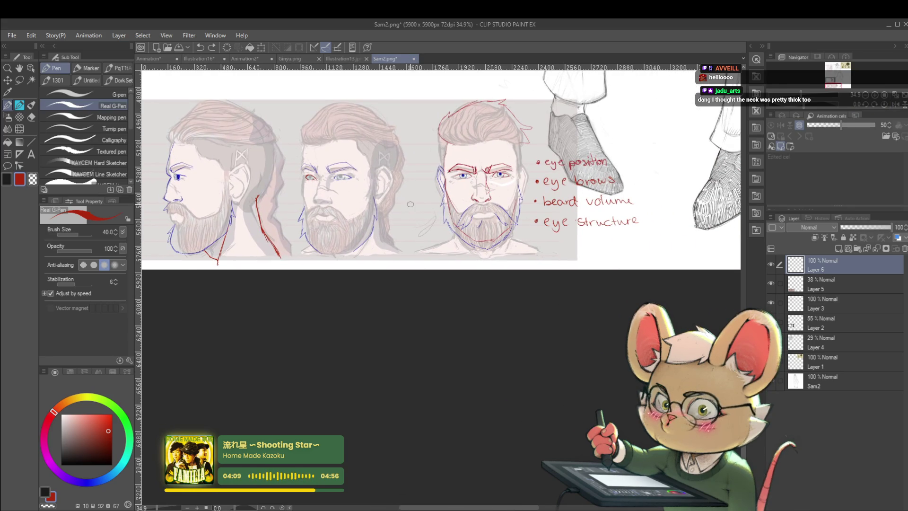
pyautogui.scroll(3, 497, 243)
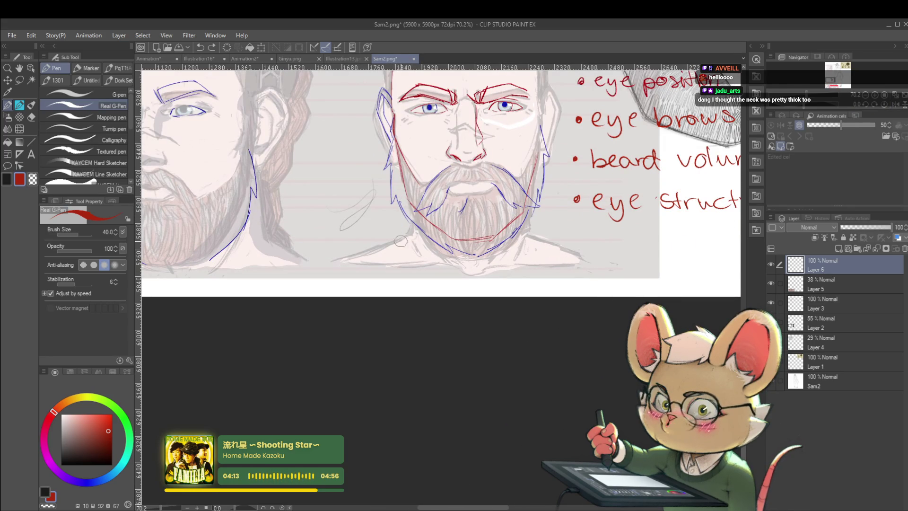
pyautogui.moveTo(401, 169); pyautogui.dragTo(394, 241)
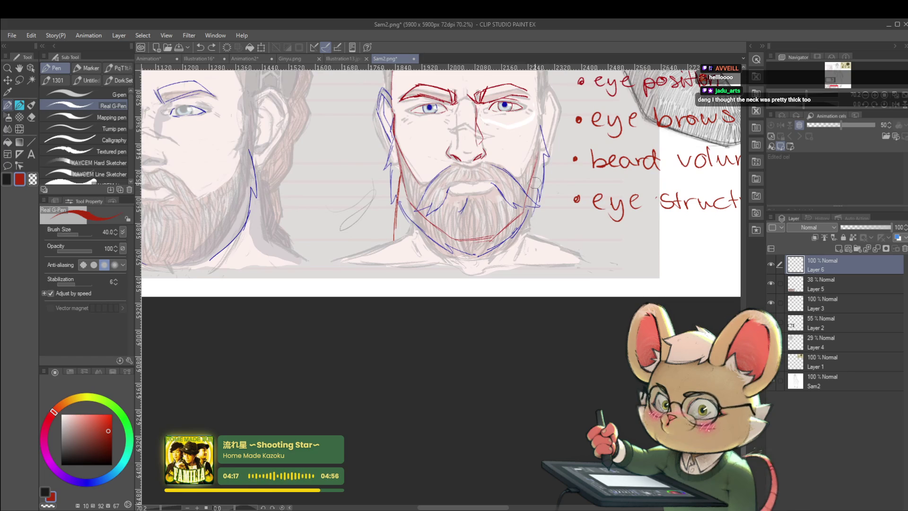
pyautogui.moveTo(534, 179); pyautogui.dragTo(536, 238)
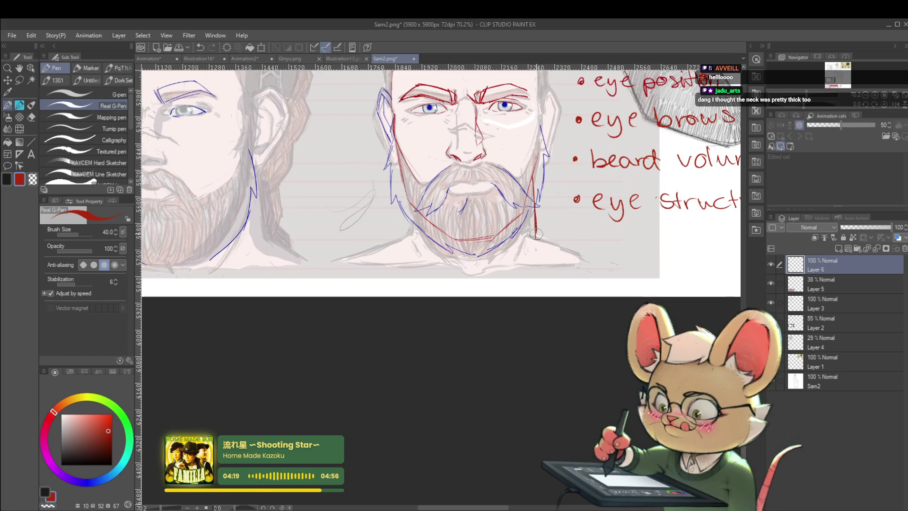
pyautogui.moveTo(402, 179); pyautogui.dragTo(397, 215)
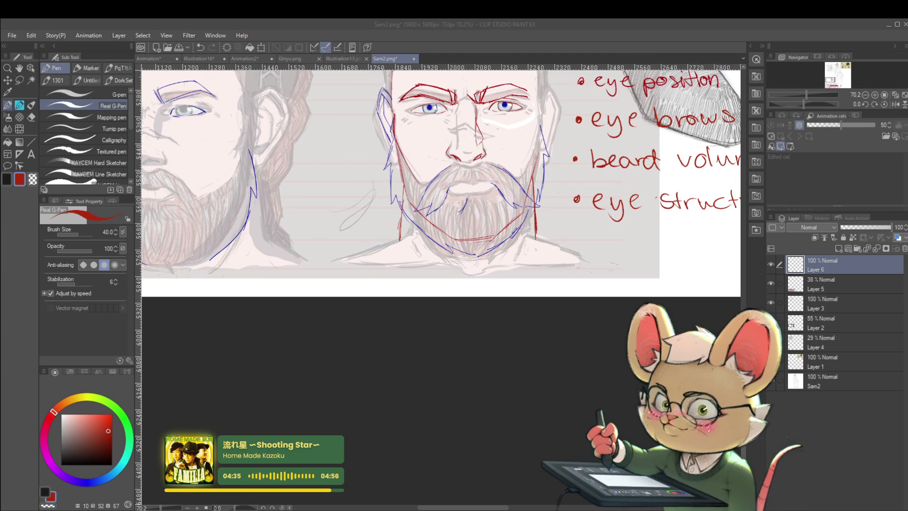
# - Paste the copied reference photo as a new layer and start transforming it
pyautogui.moveTo(572, 254)
pyautogui.mouseDown()
pyautogui.moveTo(548, 299)
pyautogui.moveTo(554, 430)
pyautogui.mouseUp()
pyautogui.scroll(-5, 548, 299)
pyautogui.hotkey('ctrl', 'v')
pyautogui.hotkey('ctrl', 't')
pyautogui.moveTo(544, 180); pyautogui.dragTo(553, 317)
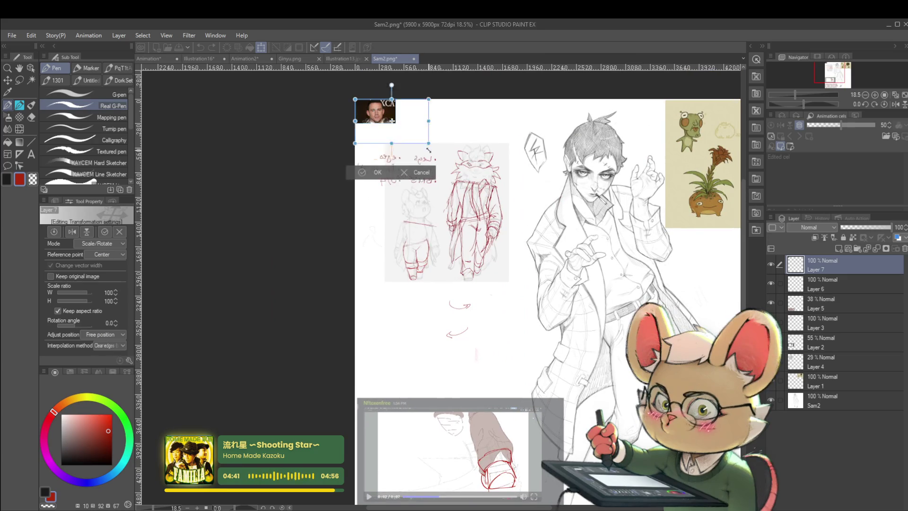
pyautogui.moveTo(400, 121); pyautogui.dragTo(511, 197)
pyautogui.scroll(5, 512, 195)
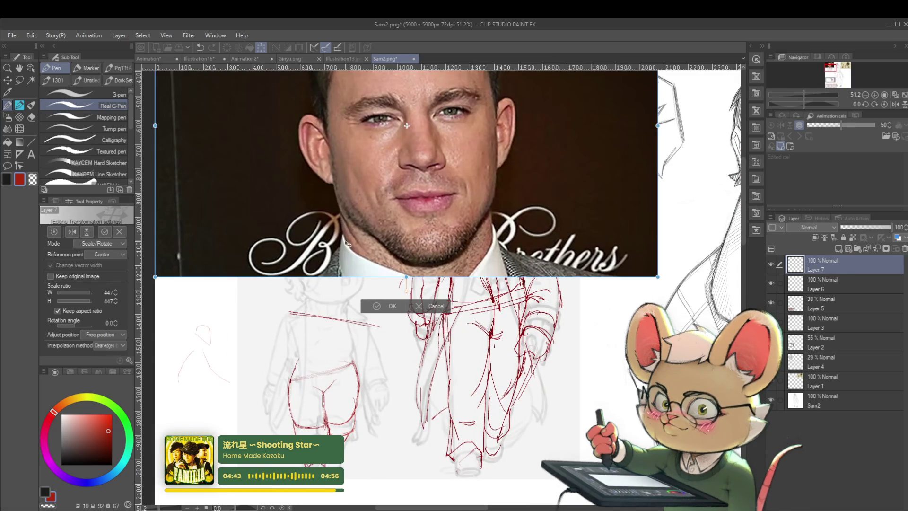
pyautogui.moveTo(343, 208); pyautogui.dragTo(357, 253)
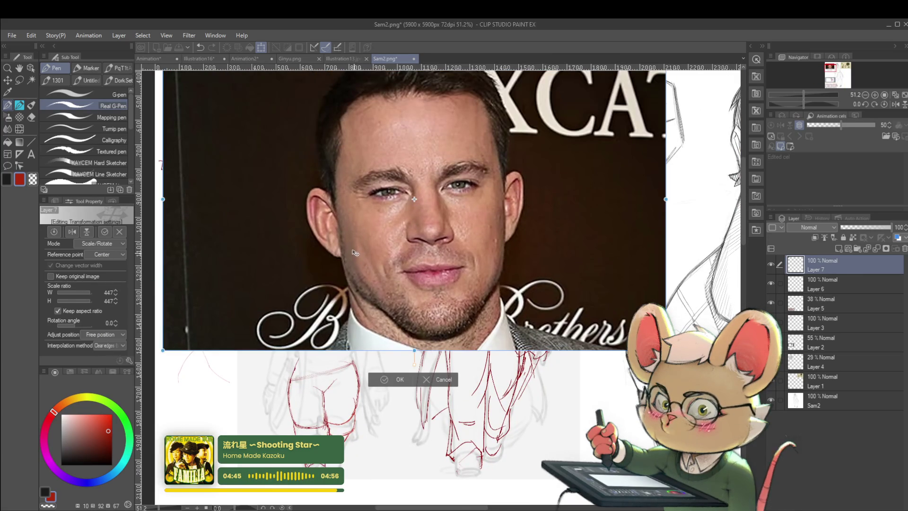
pyautogui.press('Return')
pyautogui.press('p')
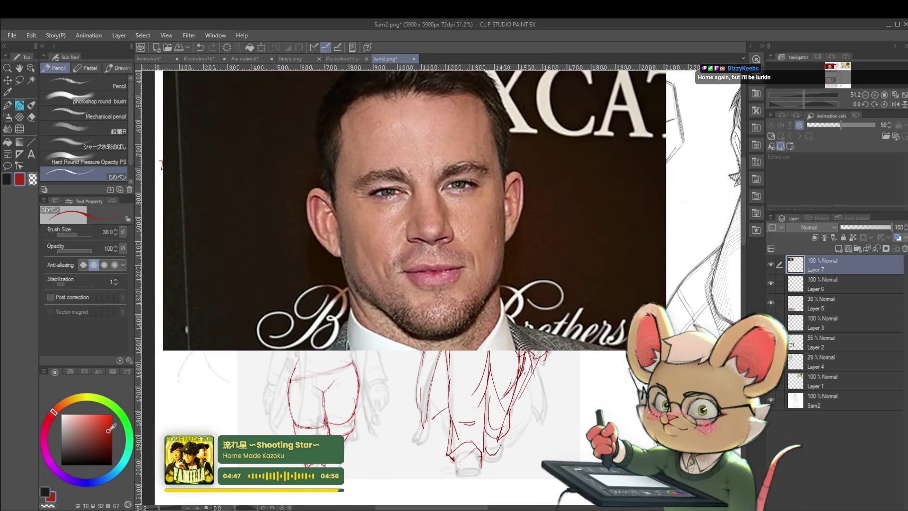
pyautogui.moveTo(344, 246); pyautogui.dragTo(356, 282)
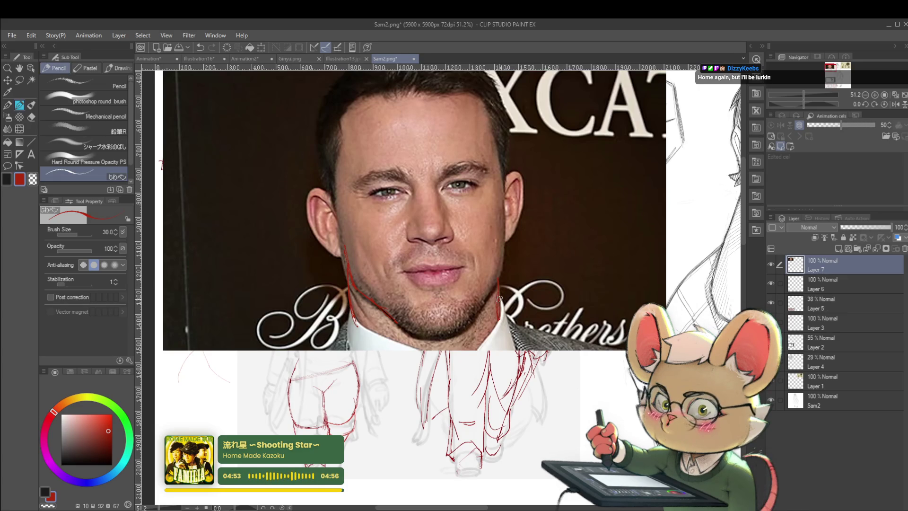
pyautogui.scroll(-5, 516, 246)
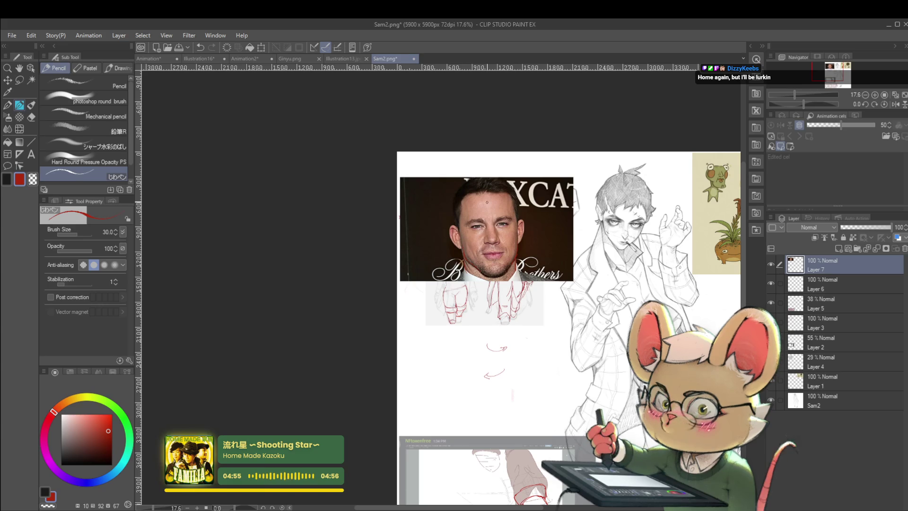
pyautogui.scroll(3, 522, 249)
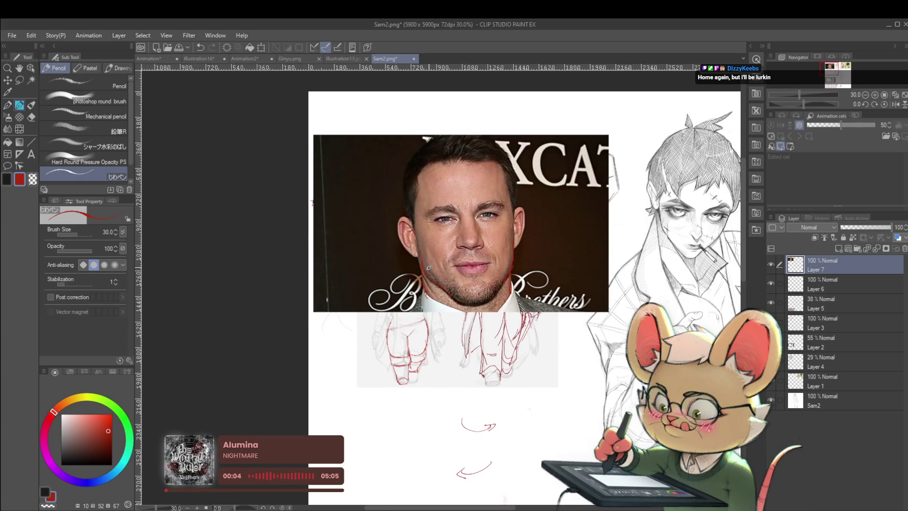
pyautogui.scroll(-5, 534, 282)
pyautogui.moveTo(535, 281); pyautogui.dragTo(421, 238)
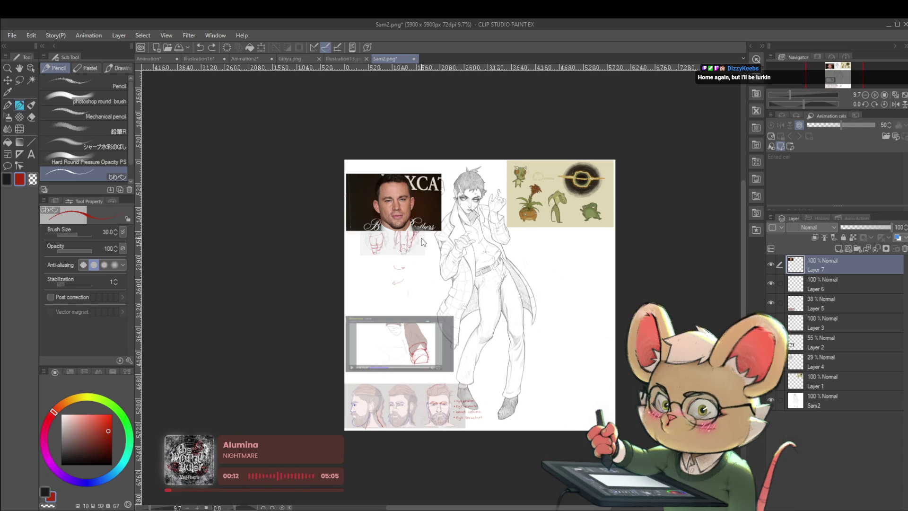
pyautogui.hotkey('ctrl', 'z')
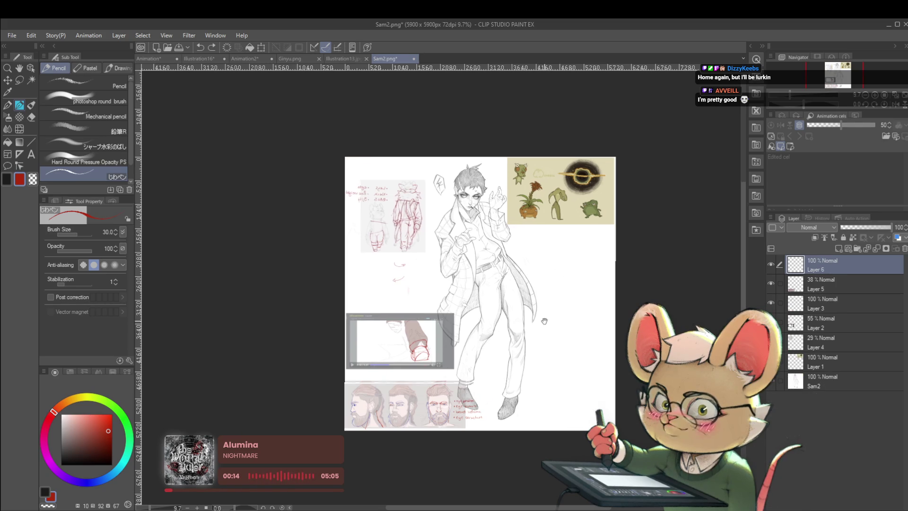
# - Draw red neck edges and a diagonal shoulder line on the front-facing head
pyautogui.scroll(10, 544, 336)
pyautogui.moveTo(341, 331); pyautogui.dragTo(340, 377)
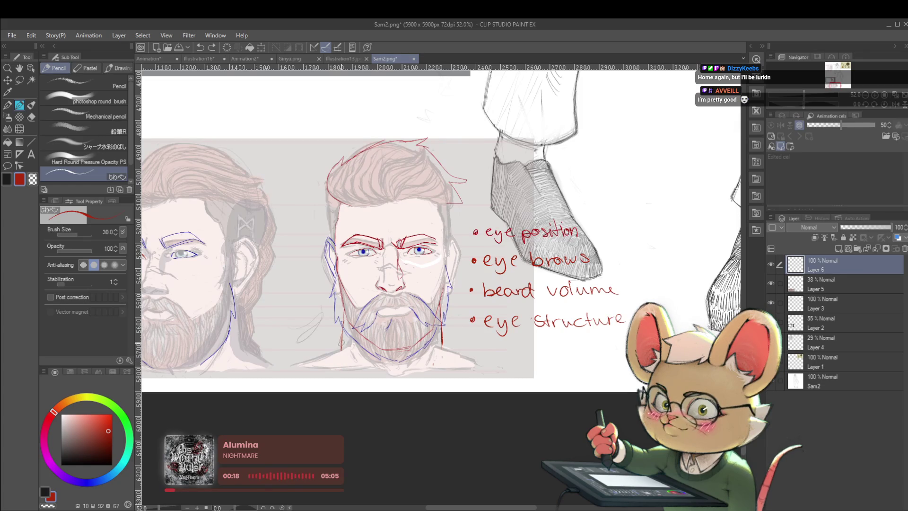
pyautogui.moveTo(445, 340); pyautogui.dragTo(443, 373)
pyautogui.moveTo(337, 355); pyautogui.dragTo(282, 388)
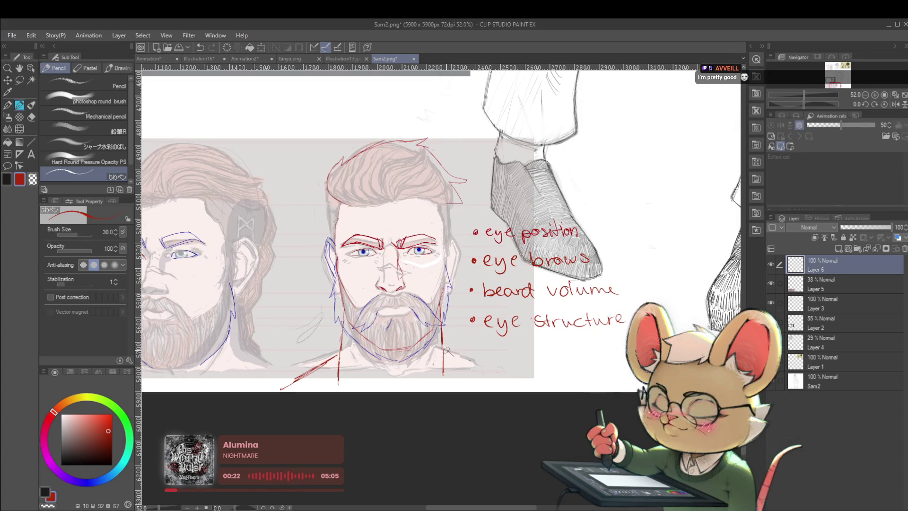
pyautogui.scroll(-5, 448, 348)
pyautogui.scroll(4, 375, 316)
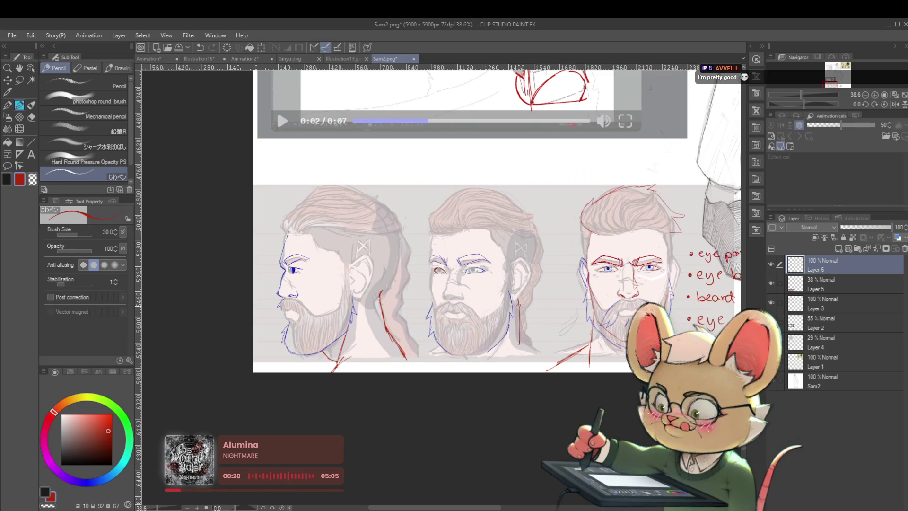
# - Add red neck and shoulder lines to the middle head, mirroring the canvas to check
pyautogui.moveTo(514, 300)
pyautogui.mouseDown()
pyautogui.moveTo(512, 345)
pyautogui.moveTo(533, 364)
pyautogui.moveTo(547, 359)
pyautogui.mouseUp()
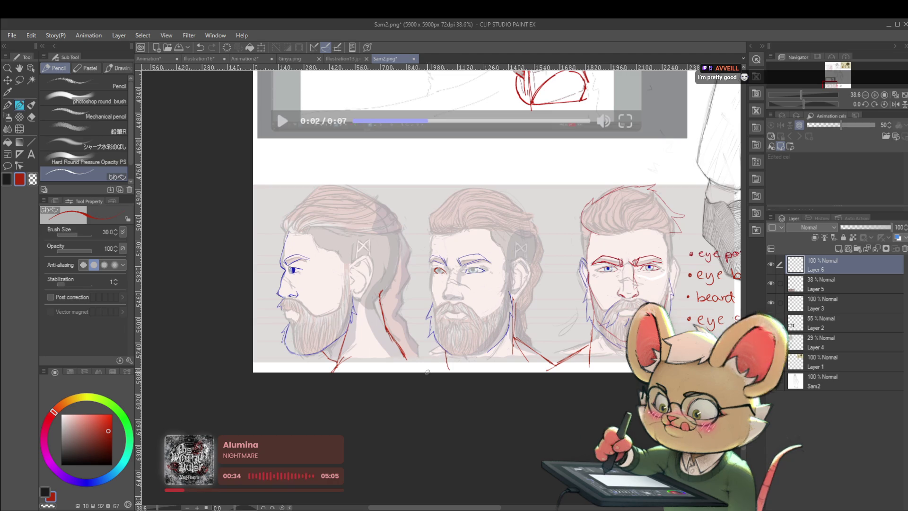
pyautogui.scroll(-4, 494, 332)
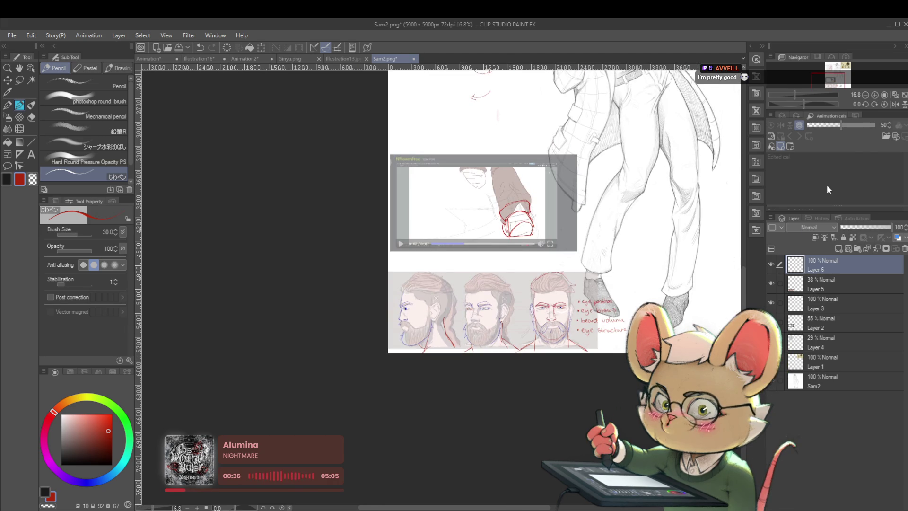
pyautogui.click(895, 104)
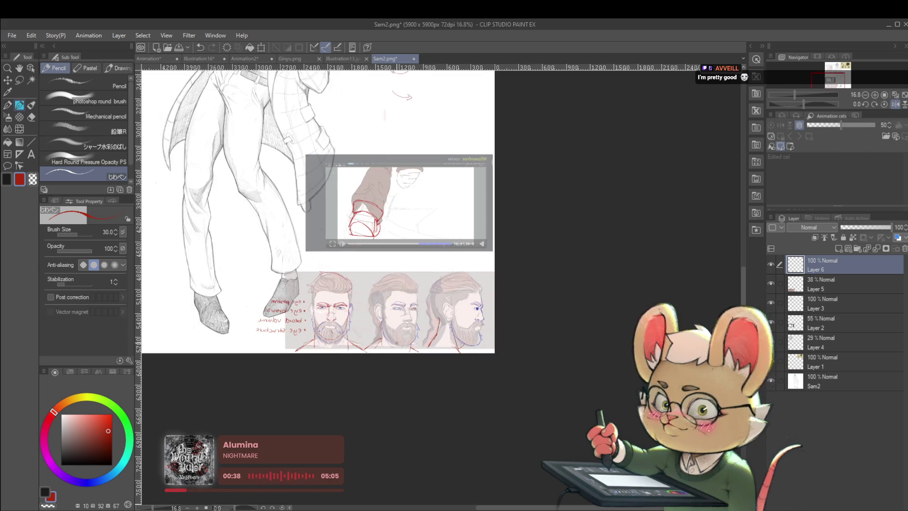
pyautogui.scroll(3, 440, 213)
pyautogui.click(896, 104)
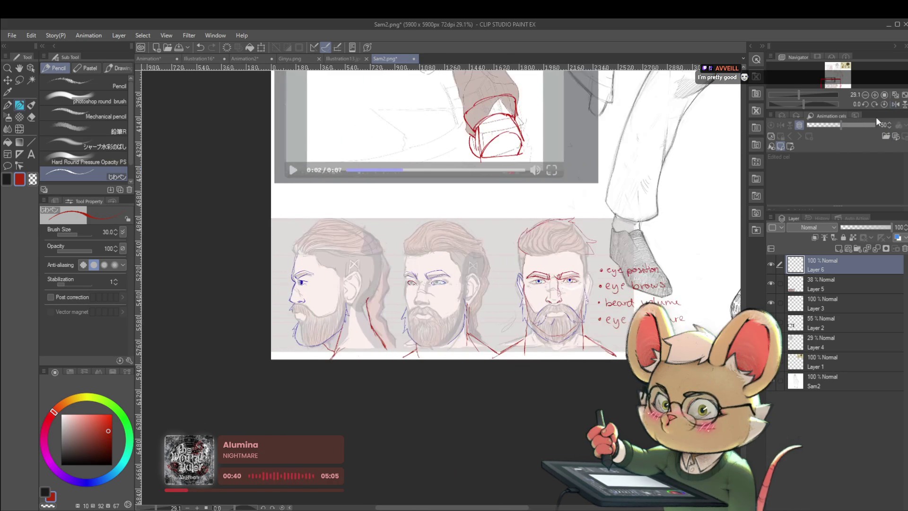
pyautogui.scroll(1, 440, 212)
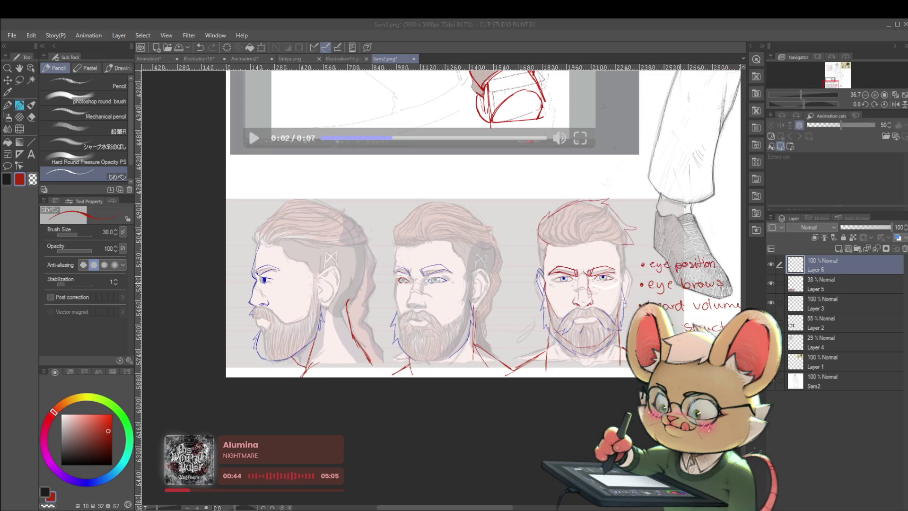
# - Zoom out to show the whole figure and close the Sam2.png page
pyautogui.hotkey('alt', 'Tab')
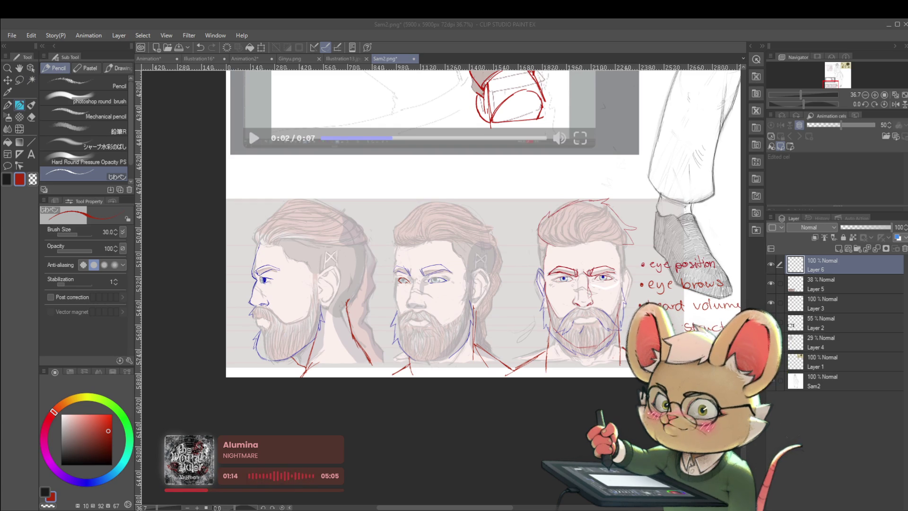
pyautogui.hotkey('ctrl', '-')
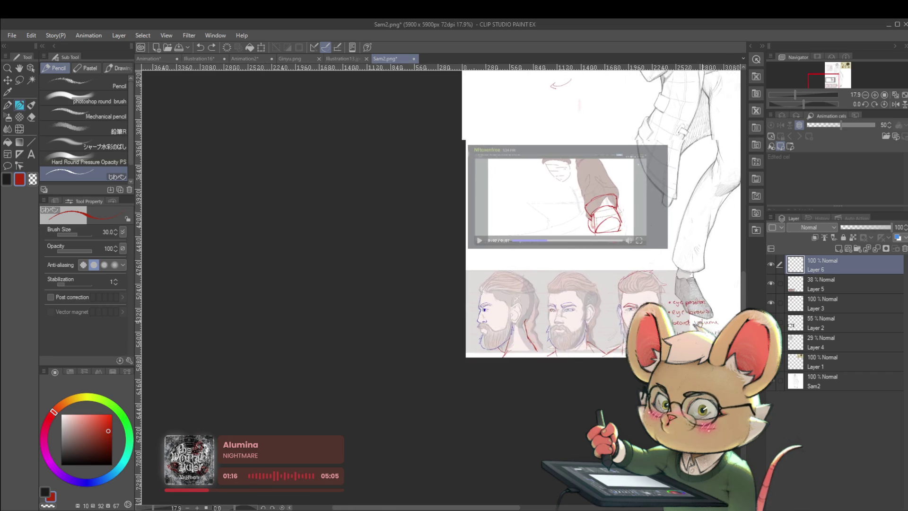
pyautogui.click(414, 59)
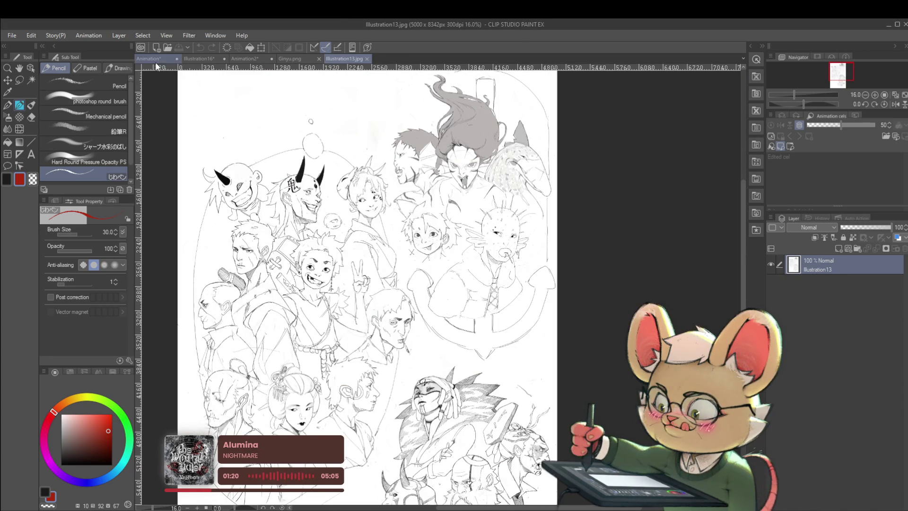
# - Switch to the Animation project
pyautogui.click(151, 60)
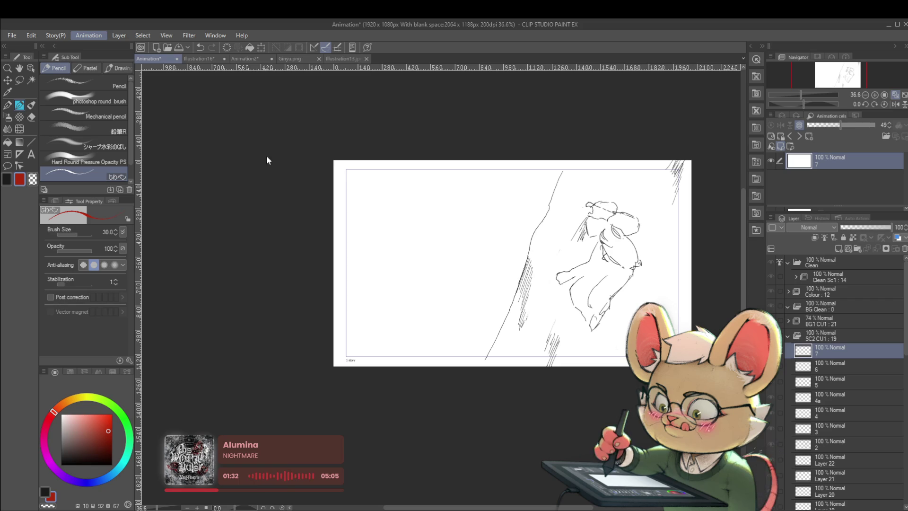
# - Show then hide the colour and clean layers, and bring up the workspace options
pyautogui.hotkey('ctrl', 'z')
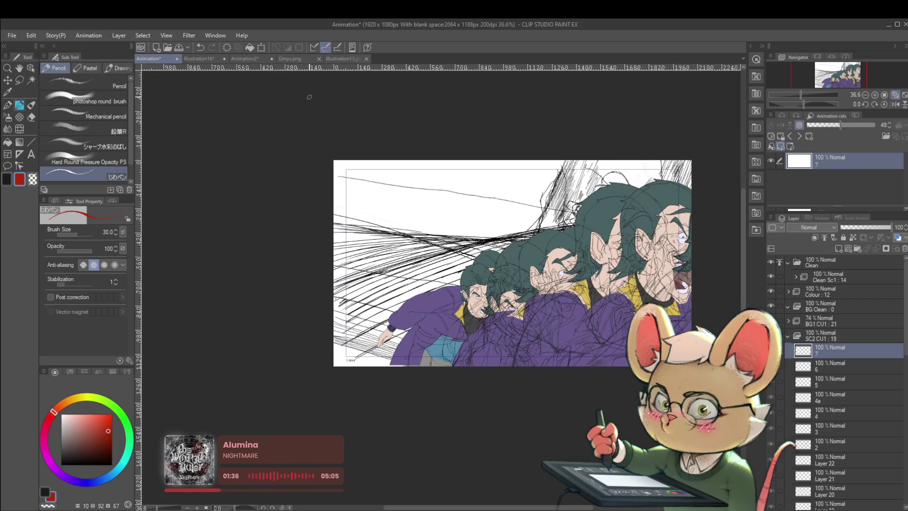
pyautogui.hotkey('ctrl', 'y')
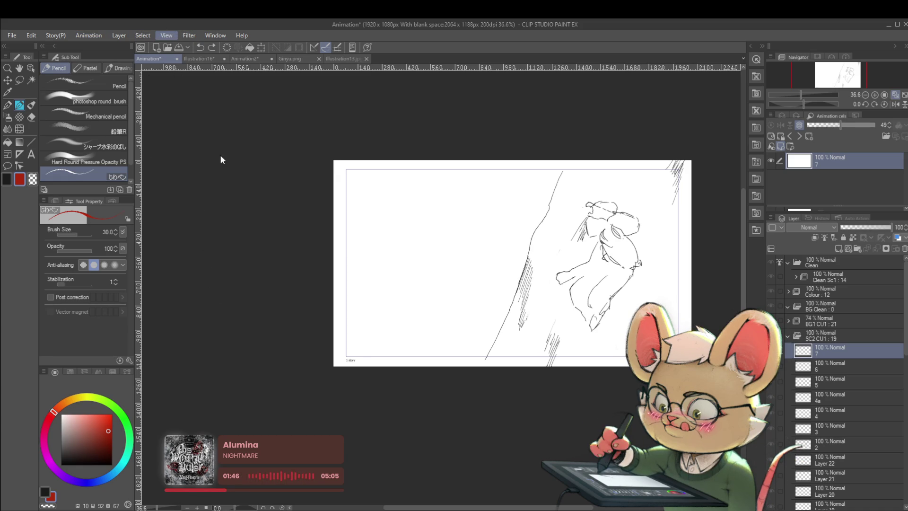
pyautogui.click(217, 34)
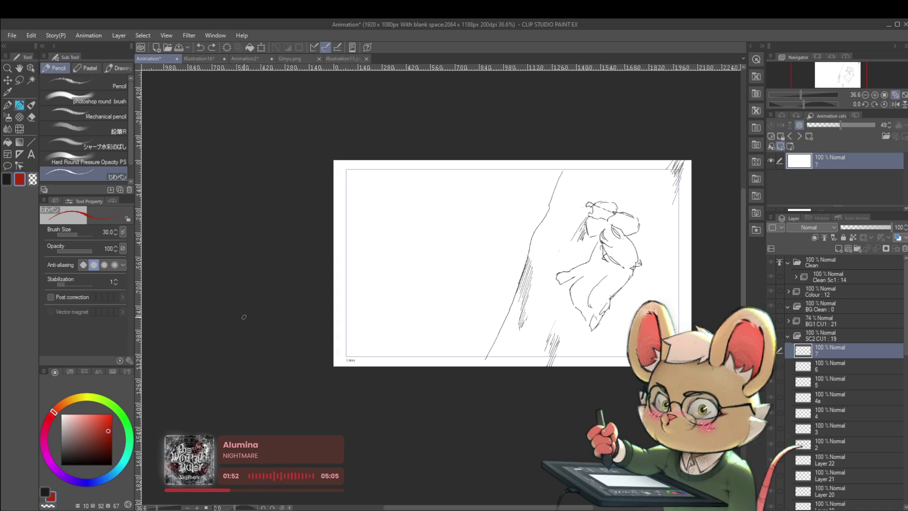
# - Play the animation, step from frame 1a through to 1d, and replay the motion
pyautogui.press('space')
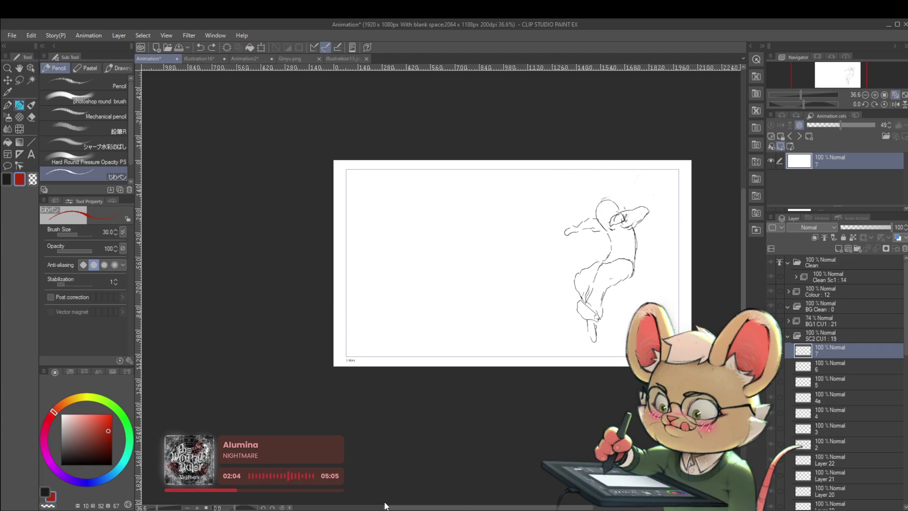
pyautogui.press('Home')
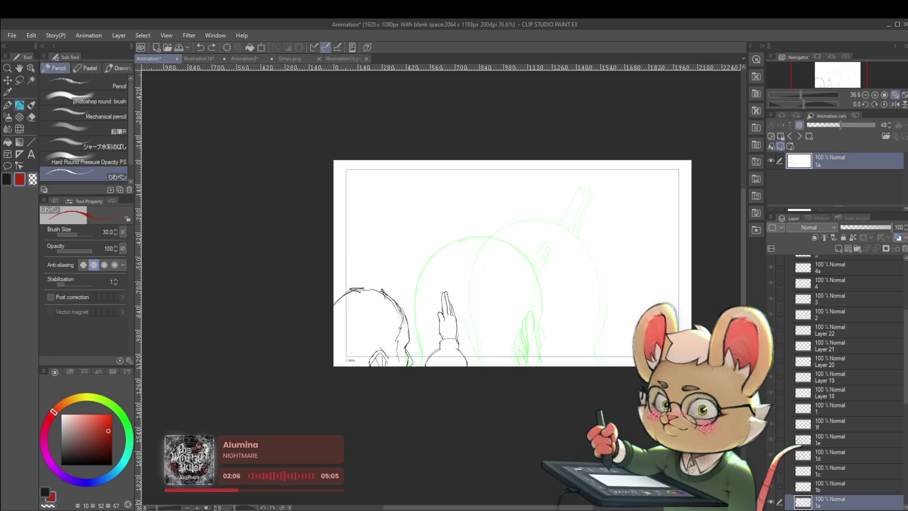
pyautogui.press('Right')
pyautogui.press('Right')
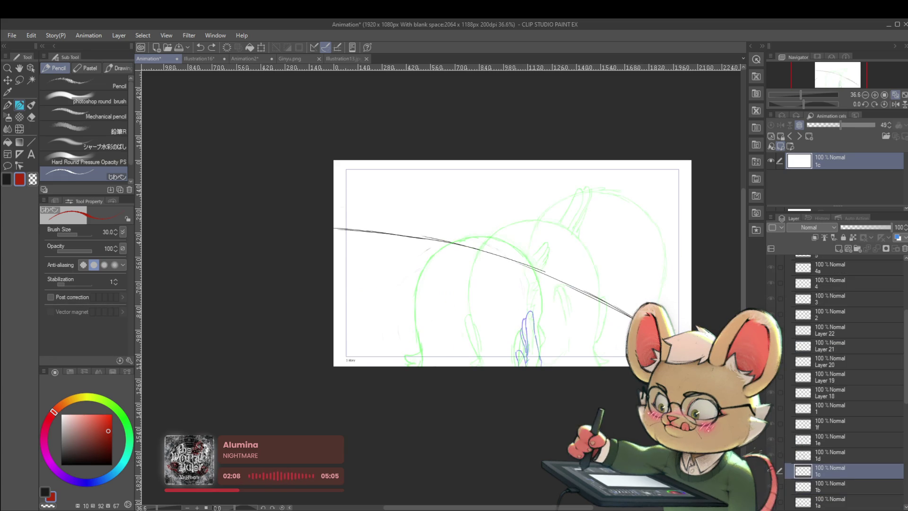
pyautogui.press('Right')
pyautogui.press('Right')
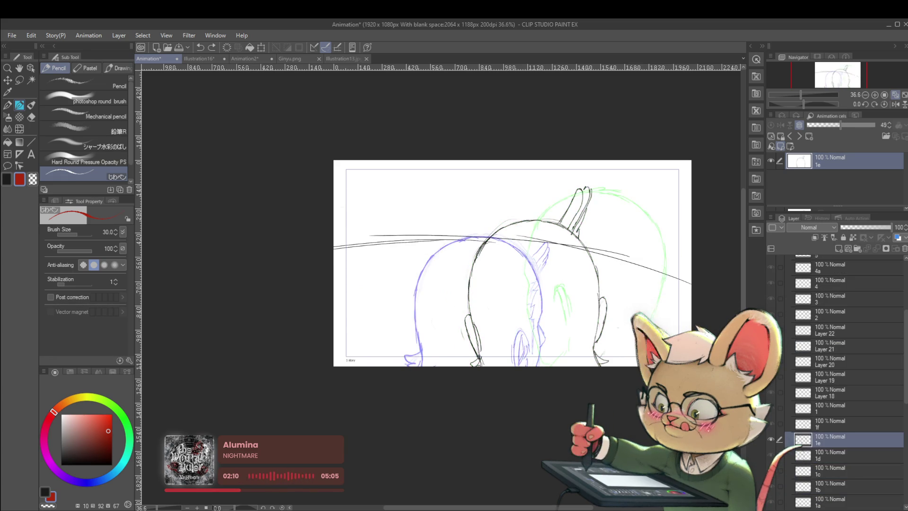
pyautogui.press('Left')
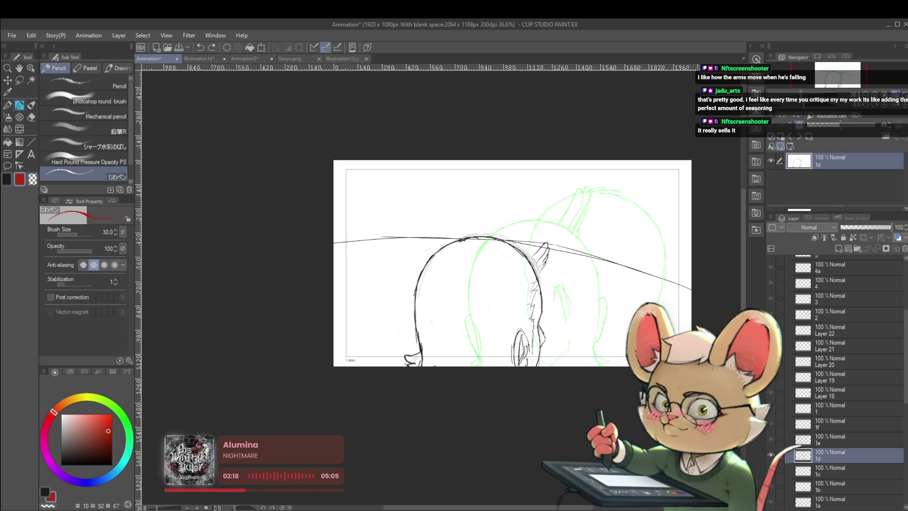
pyautogui.press('Return')
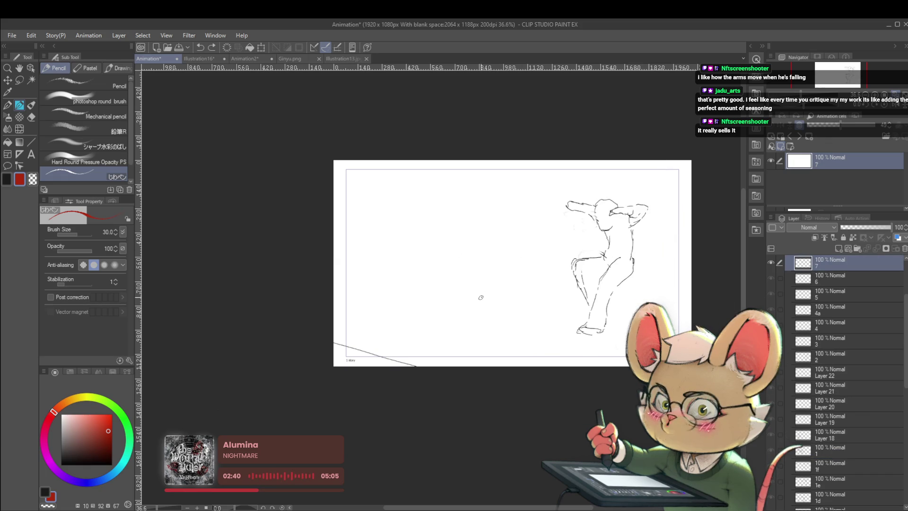
# - Sketch red note strokes over the frame, then delete them all
pyautogui.moveTo(471, 232)
pyautogui.mouseDown()
pyautogui.moveTo(493, 218)
pyautogui.moveTo(509, 223)
pyautogui.mouseUp()
pyautogui.moveTo(511, 254)
pyautogui.mouseDown()
pyautogui.moveTo(499, 270)
pyautogui.moveTo(470, 276)
pyautogui.mouseUp()
pyautogui.moveTo(459, 239)
pyautogui.mouseDown()
pyautogui.moveTo(487, 190)
pyautogui.moveTo(512, 185)
pyautogui.moveTo(525, 194)
pyautogui.mouseUp()
pyautogui.press('Delete')
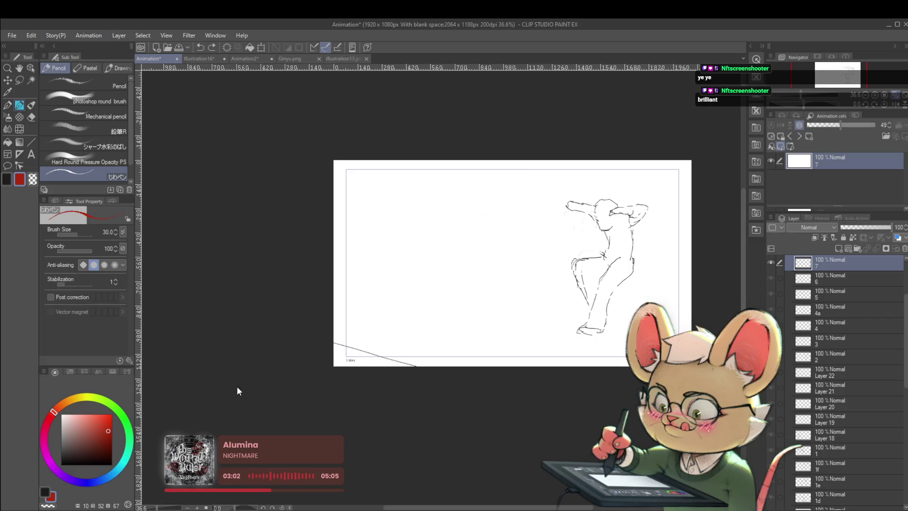
# - Replay the animation, return to cel 1d and undo its last ear stroke
pyautogui.press('space')
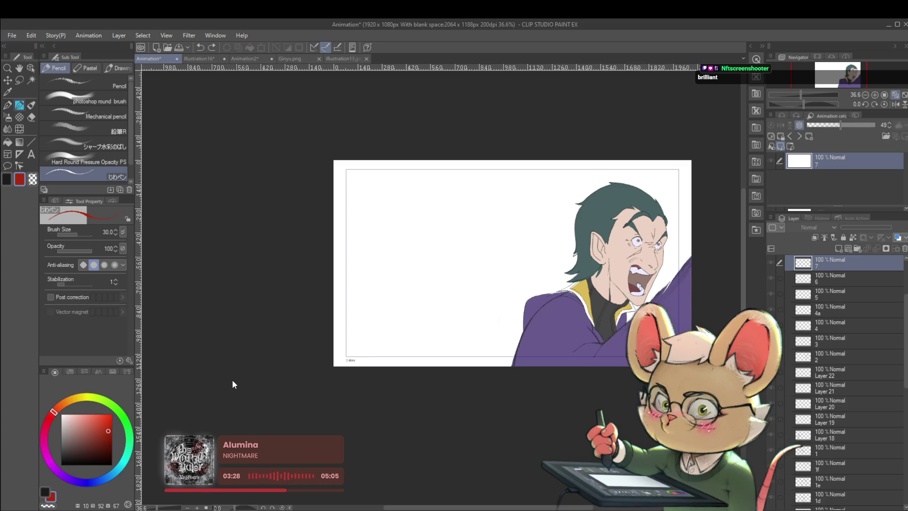
pyautogui.press('Home')
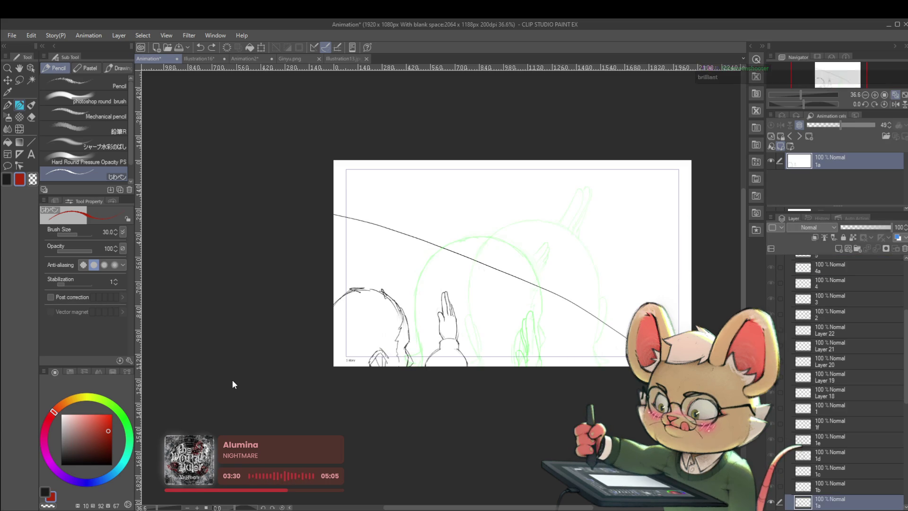
pyautogui.press('Right')
pyautogui.press('Right')
pyautogui.press('Right')
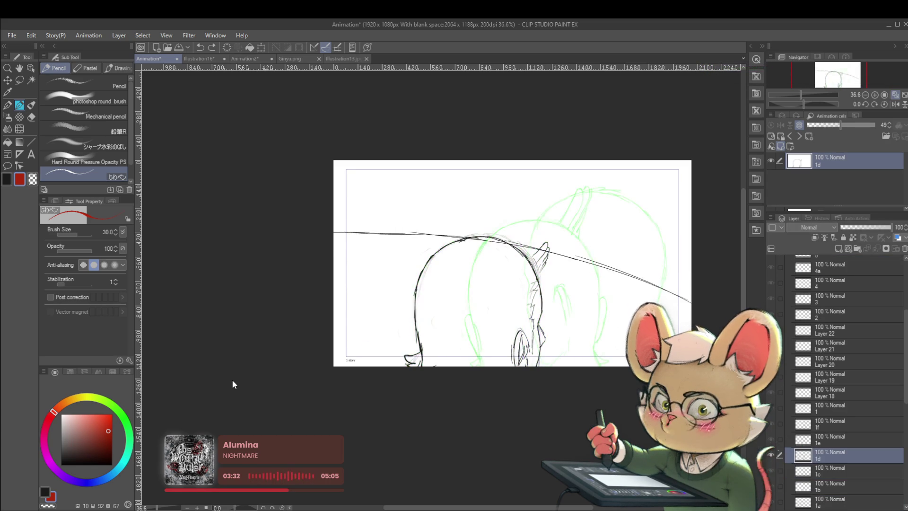
pyautogui.press('Left')
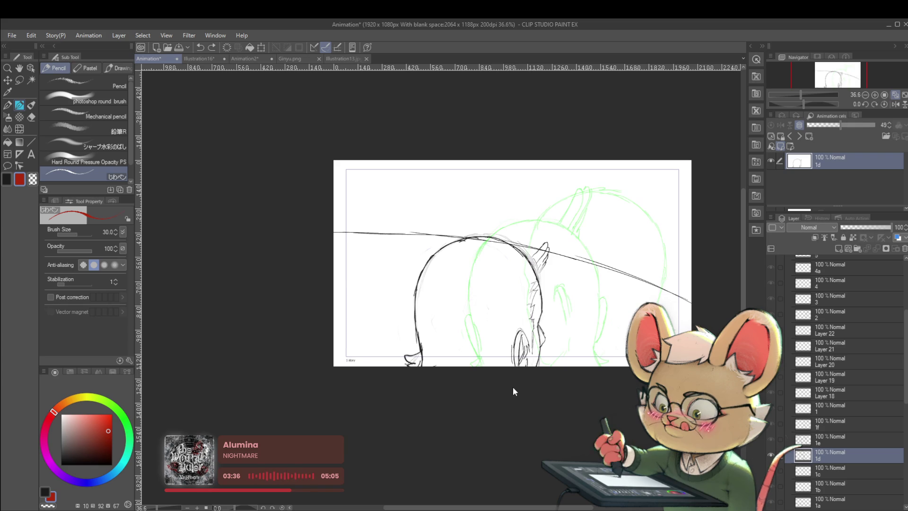
pyautogui.hotkey('ctrl', 'z')
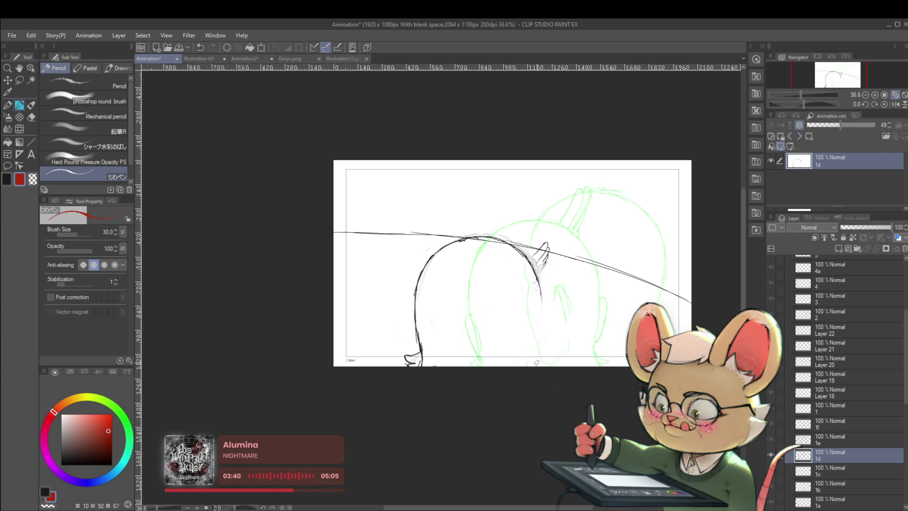
# - Redraw frame 1d's right-side ear line with near-black pencil strokes, then advance to cel 1e
pyautogui.moveTo(540, 284); pyautogui.dragTo(542, 314)
pyautogui.click(59, 460)
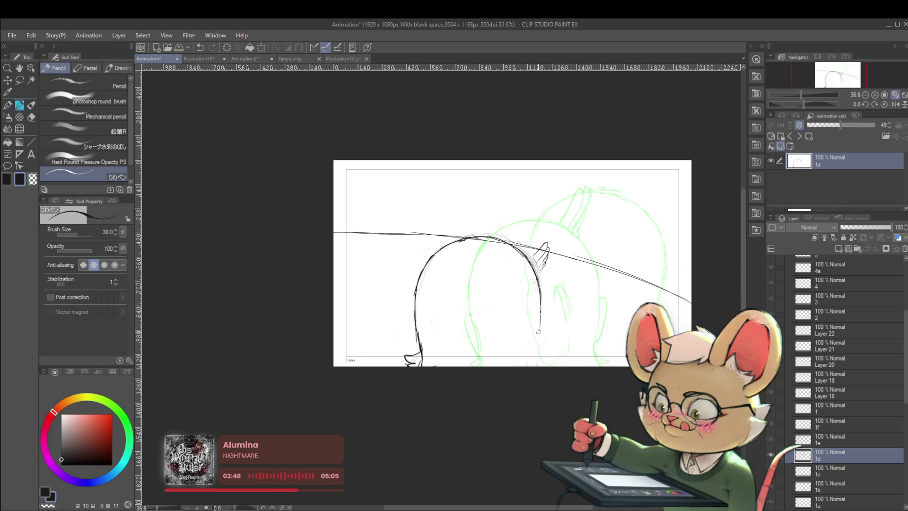
pyautogui.moveTo(542, 304); pyautogui.dragTo(539, 353)
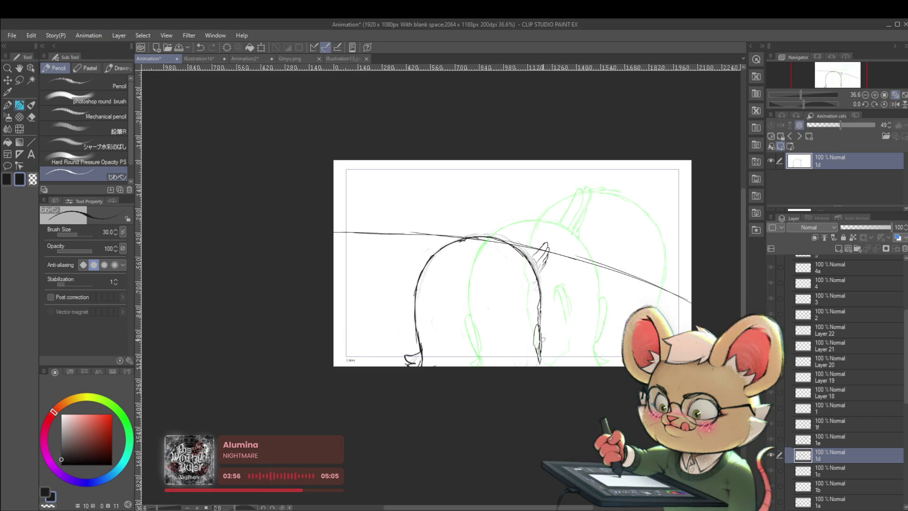
pyautogui.scroll(-3, 545, 336)
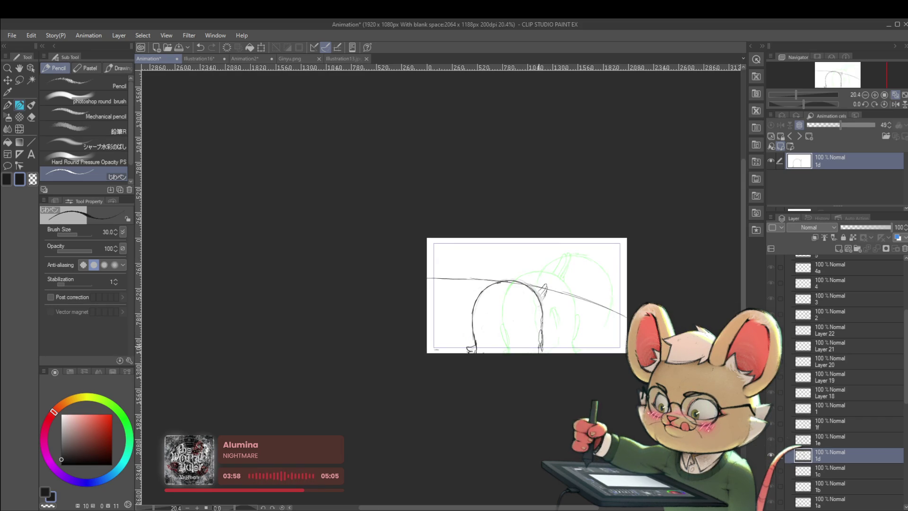
pyautogui.scroll(3, 542, 331)
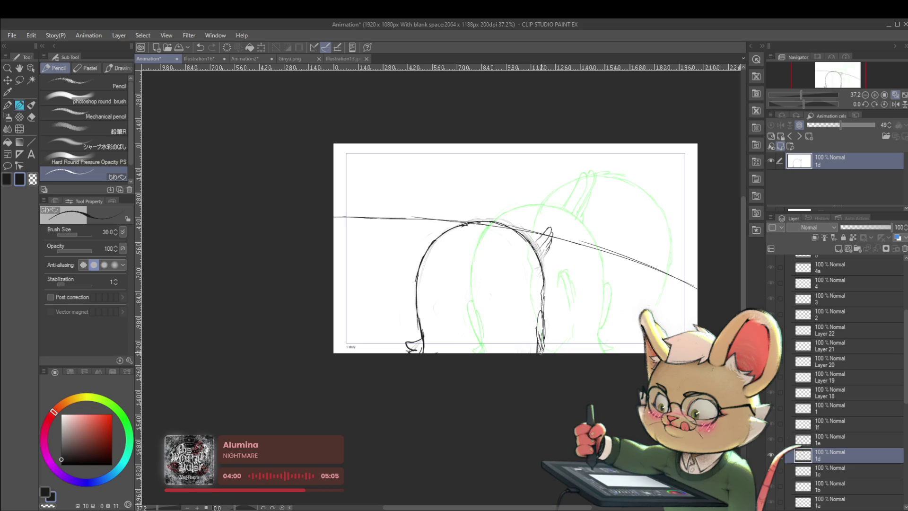
pyautogui.hotkey('alt', ']')
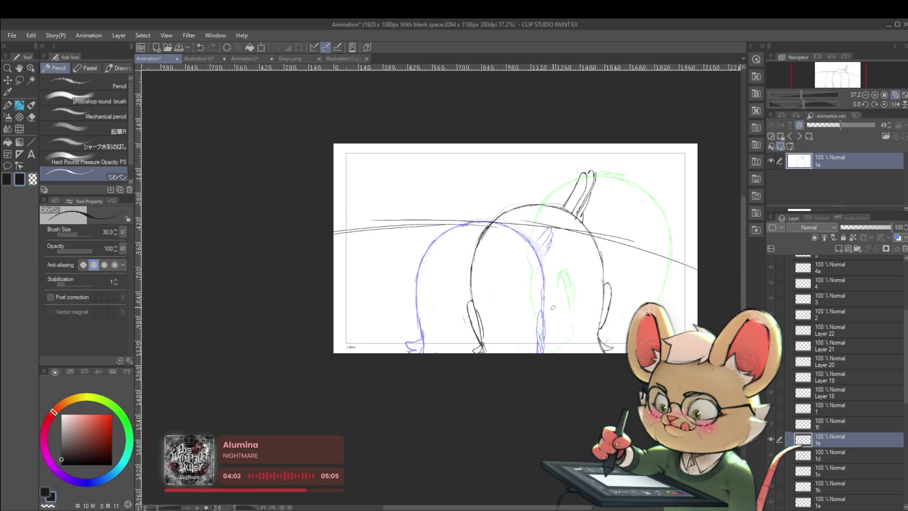
# - Compare cel 1f against cel 1e and undo the old face contour and hair strokes
pyautogui.hotkey('alt', ']')
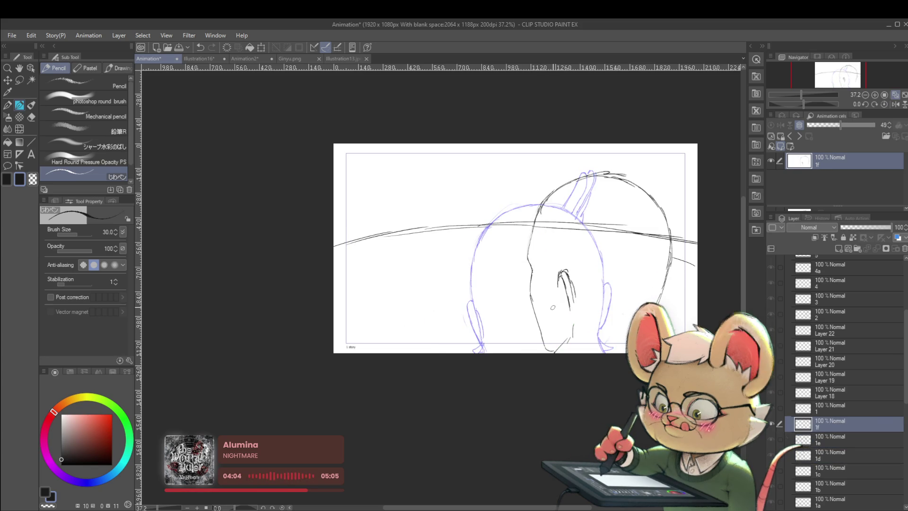
pyautogui.hotkey('alt', '[')
pyautogui.hotkey('alt', ']')
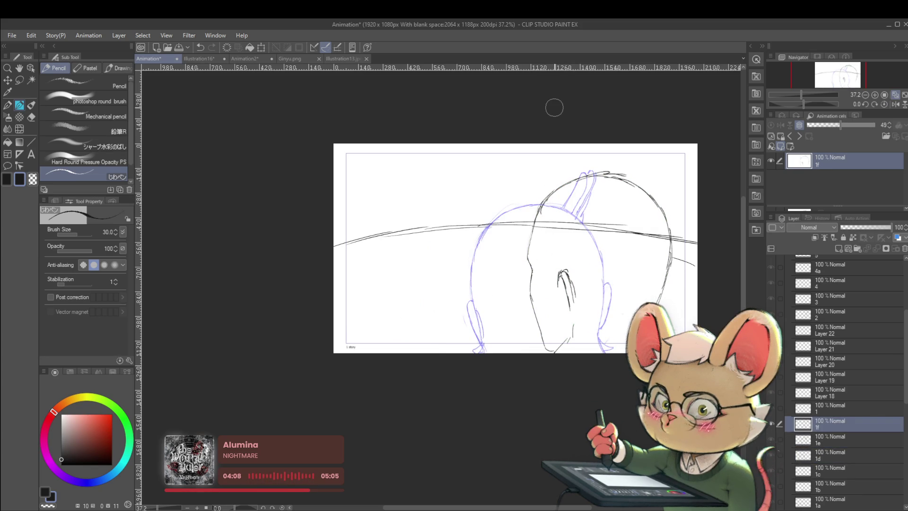
pyautogui.hotkey('alt', '[')
pyautogui.hotkey('alt', ']')
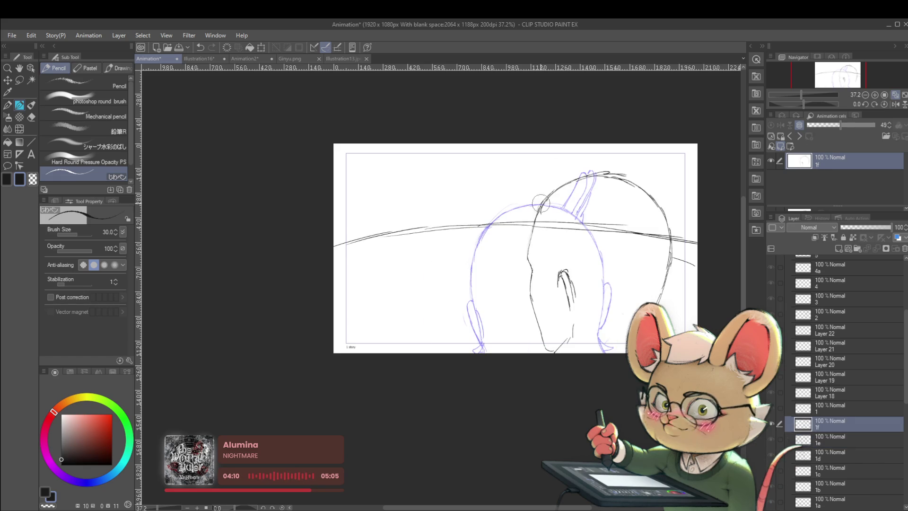
pyautogui.hotkey('ctrl', 'z')
pyautogui.hotkey('ctrl', 'z')
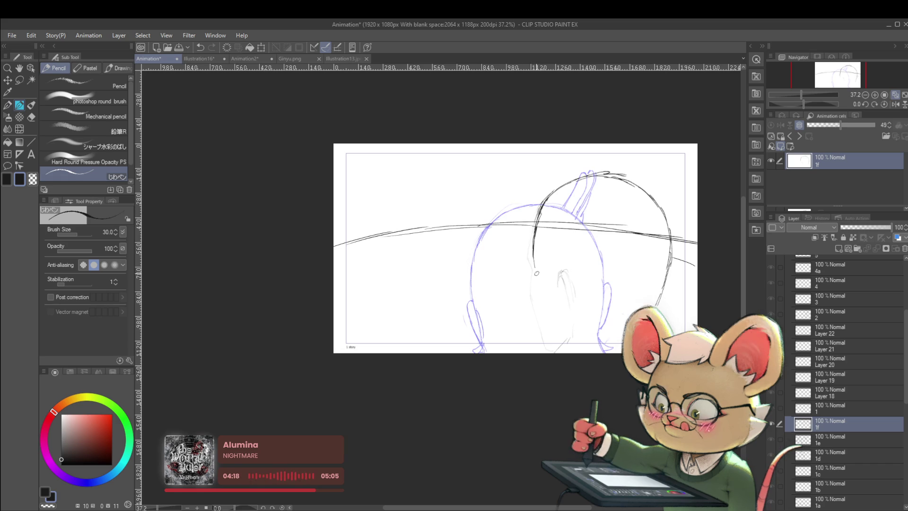
# - Redraw the face contour down the head and into the chin line on cel 1f
pyautogui.moveTo(535, 264); pyautogui.dragTo(544, 316)
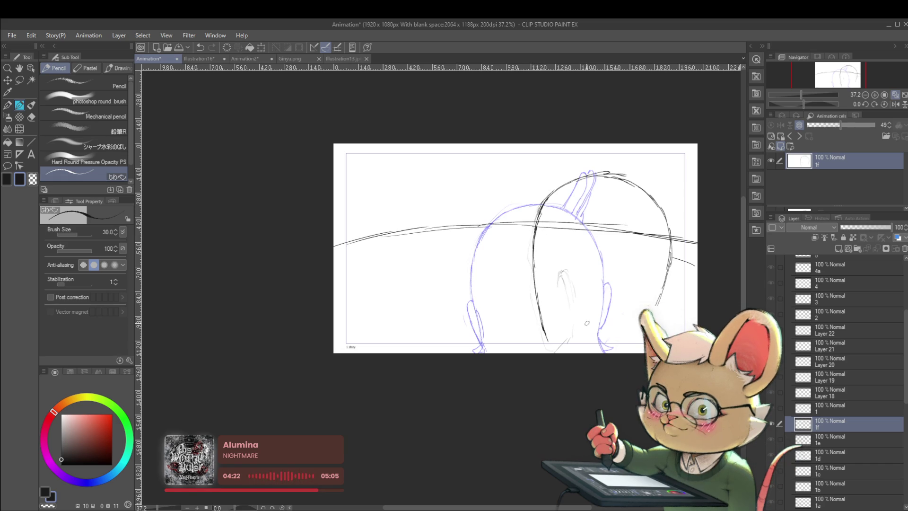
pyautogui.moveTo(544, 333)
pyautogui.mouseDown()
pyautogui.moveTo(584, 327)
pyautogui.moveTo(566, 338)
pyautogui.mouseUp()
pyautogui.moveTo(538, 220); pyautogui.dragTo(540, 253)
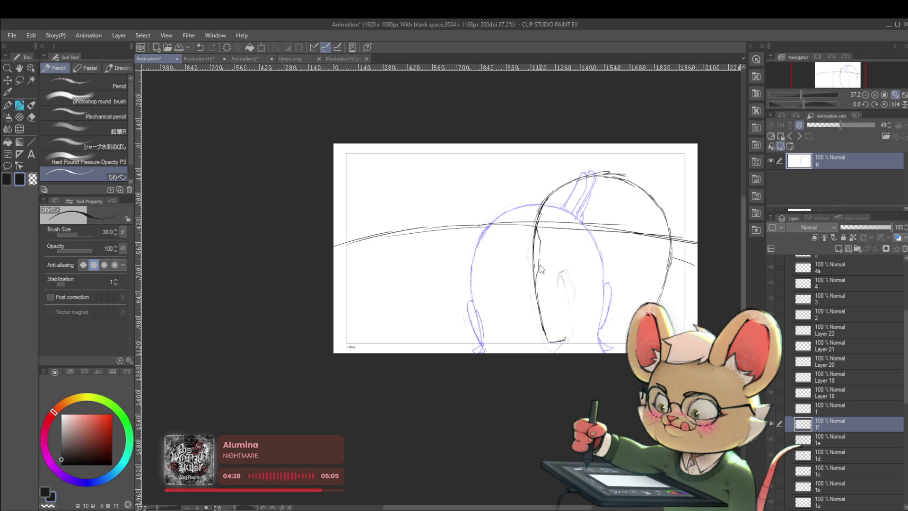
pyautogui.moveTo(537, 251); pyautogui.dragTo(540, 273)
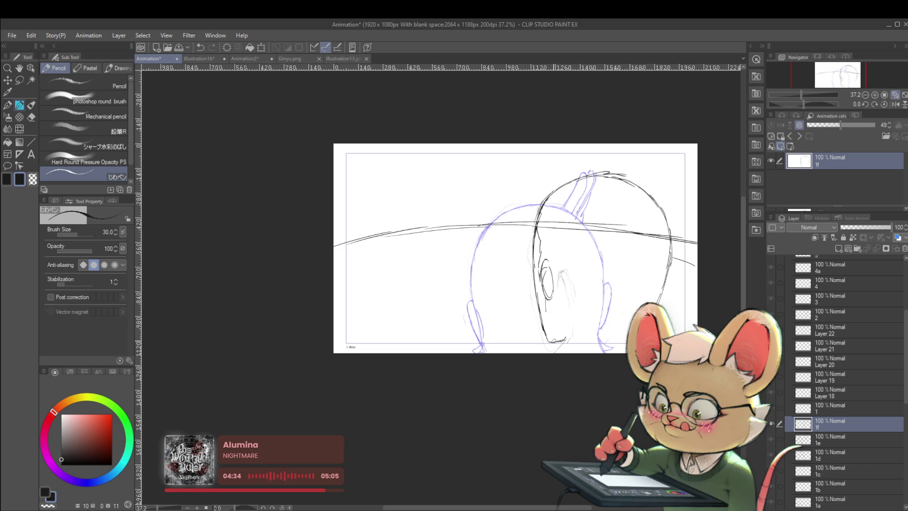
pyautogui.scroll(-3, 606, 237)
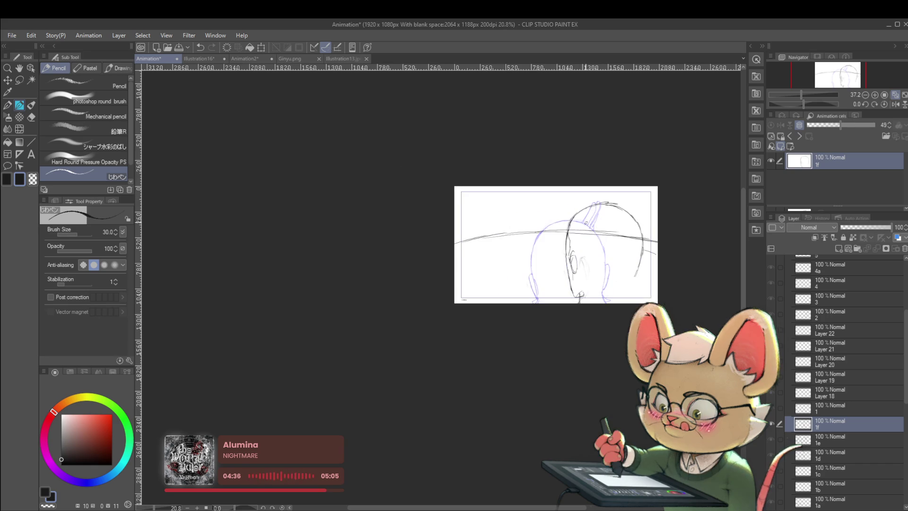
pyautogui.scroll(2, 595, 151)
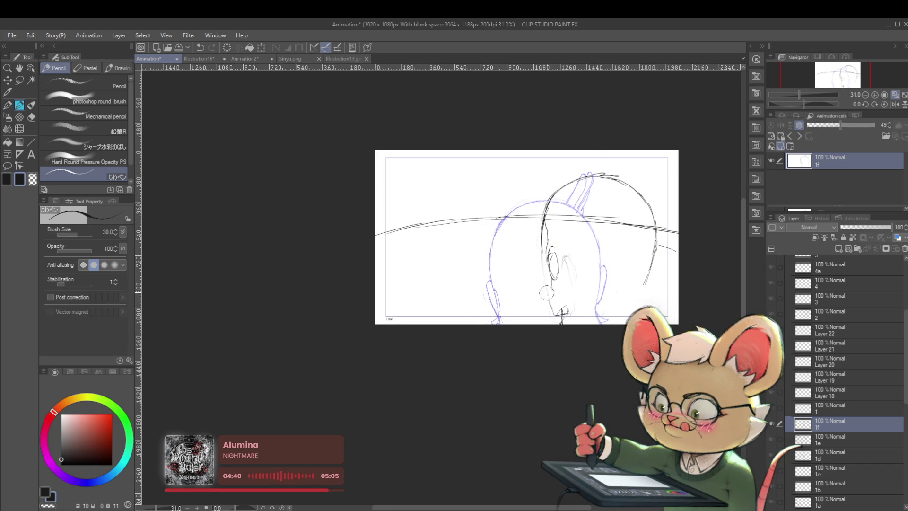
pyautogui.scroll(2, 536, 257)
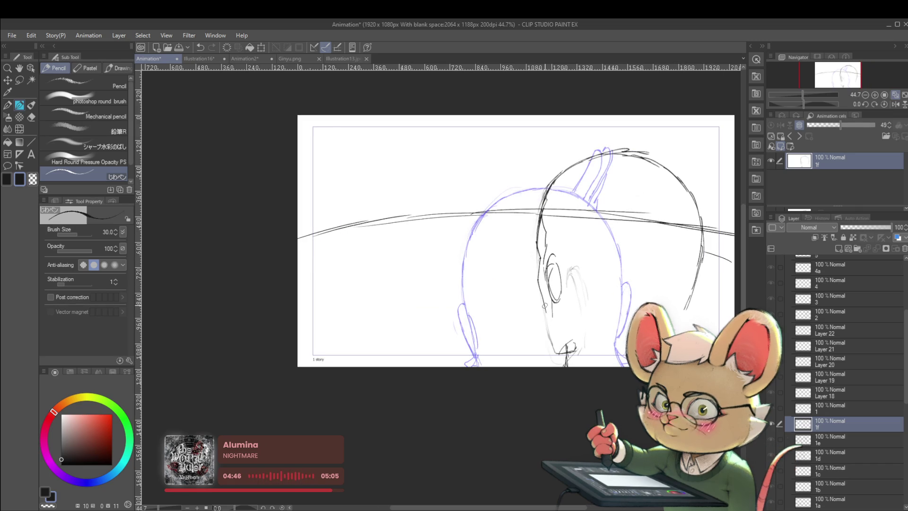
pyautogui.scroll(-3, 553, 350)
pyautogui.scroll(3, 571, 322)
pyautogui.scroll(-4, 594, 336)
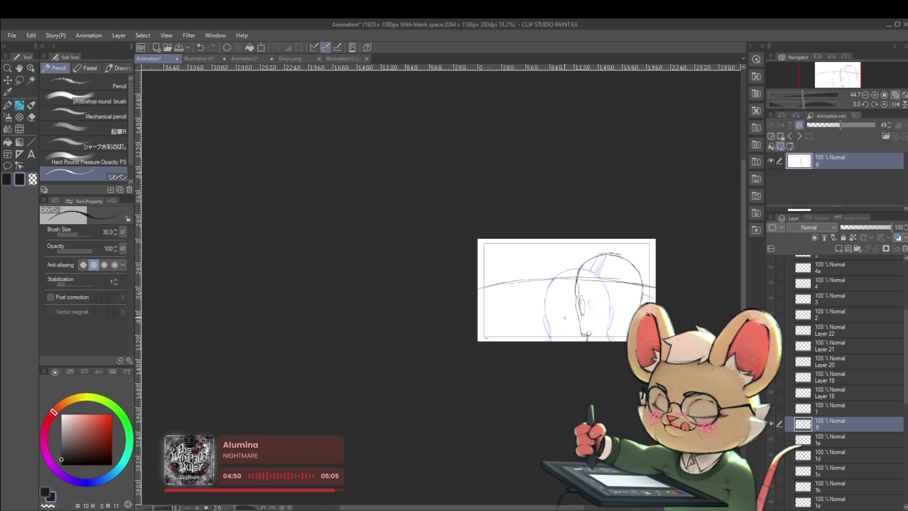
# - Mirror the canvas horizontally to check the drawing and add short strokes at the lower left
pyautogui.click(895, 104)
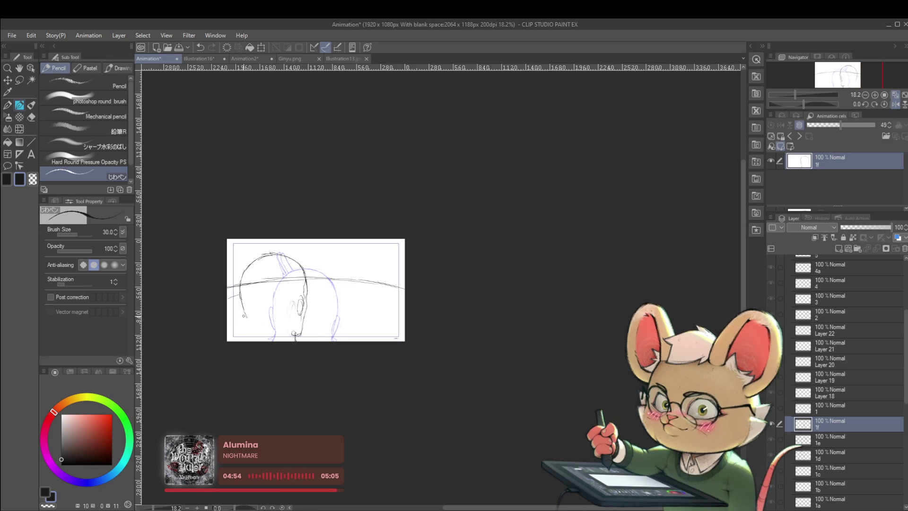
pyautogui.moveTo(235, 323); pyautogui.dragTo(249, 336)
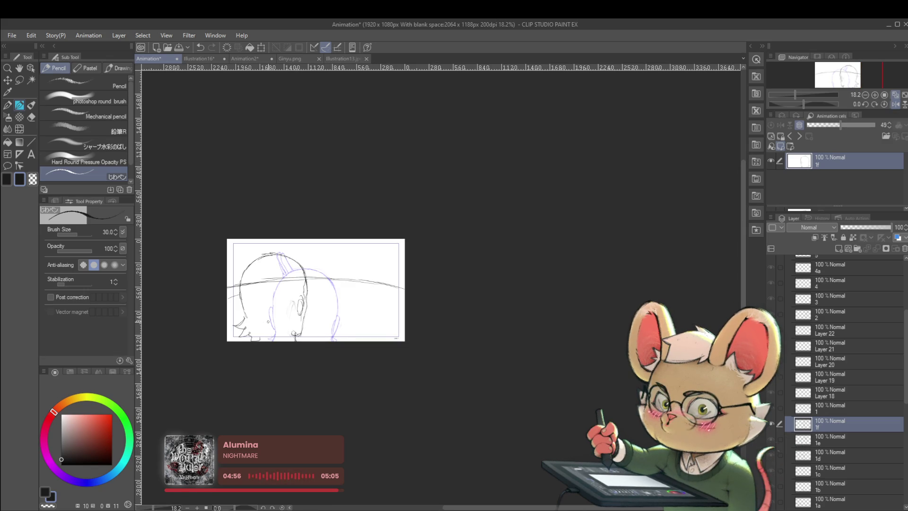
pyautogui.scroll(-2, 360, 314)
pyautogui.scroll(3, 359, 314)
pyautogui.hotkey('alt', ']')
pyautogui.hotkey('alt', ']')
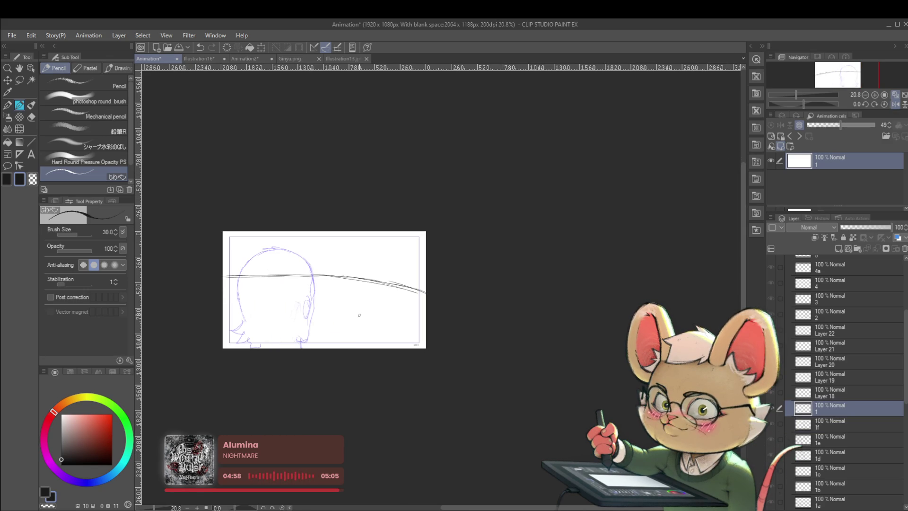
# - Step through the frame layers to the frame on Layer 18
pyautogui.hotkey('alt', ']')
pyautogui.hotkey('alt', ']')
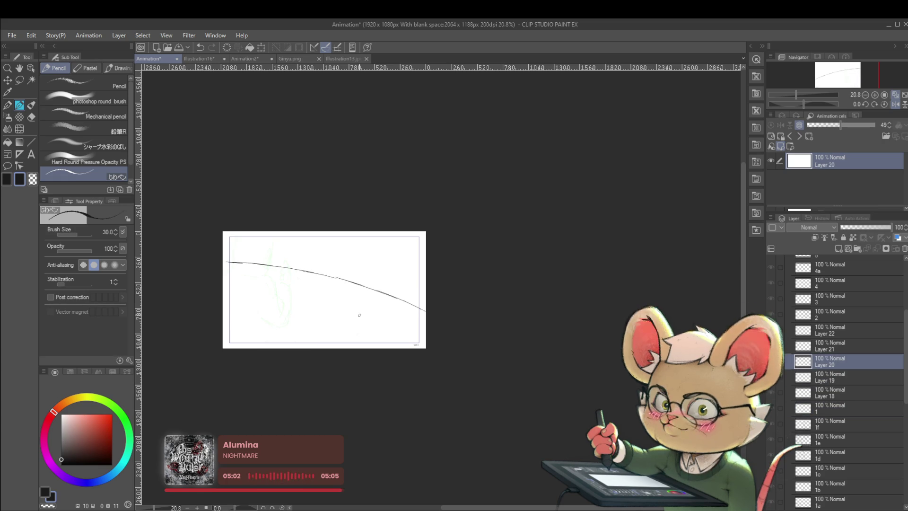
pyautogui.hotkey('alt', '[')
pyautogui.moveTo(906, 371)
pyautogui.mouseDown()
pyautogui.moveTo(901, 305)
pyautogui.moveTo(906, 427)
pyautogui.mouseUp()
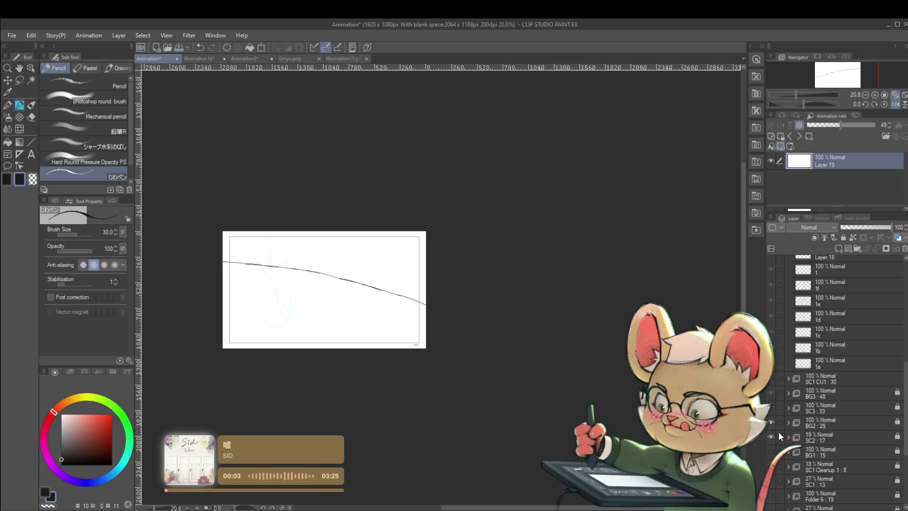
pyautogui.hotkey('alt', '[')
pyautogui.hotkey('alt', '[')
pyautogui.hotkey('alt', '[')
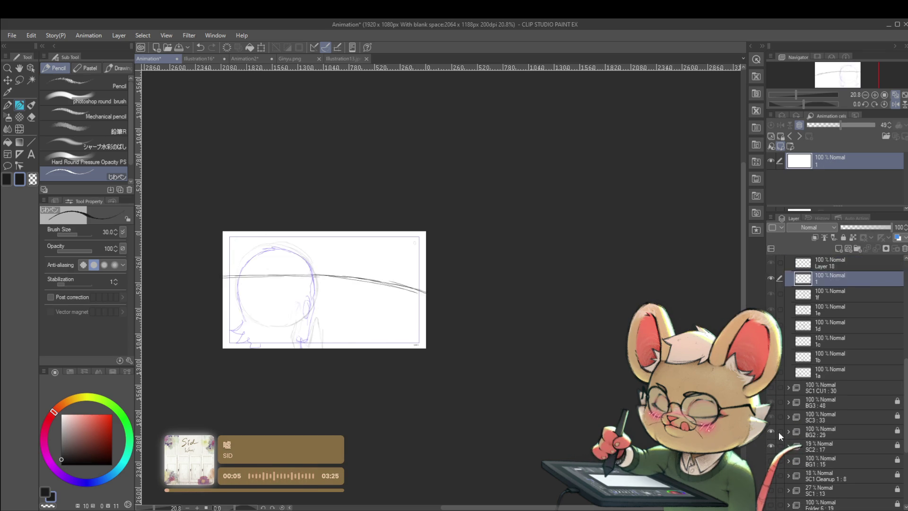
pyautogui.hotkey('alt', ']')
pyautogui.hotkey('alt', ']')
pyautogui.hotkey('alt', ']')
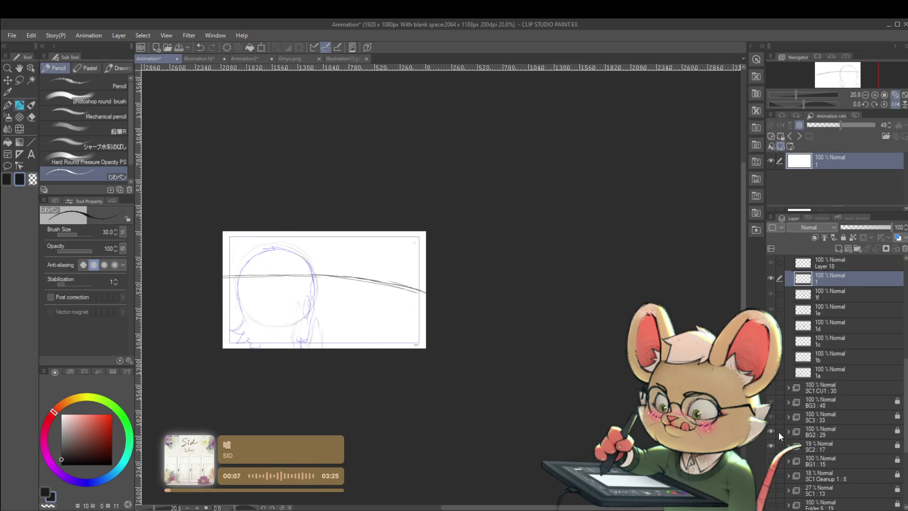
# - Ink a darker head outline down its right edge toward the shoulder on Layer 18
pyautogui.moveTo(263, 285); pyautogui.dragTo(268, 252)
pyautogui.press('h')
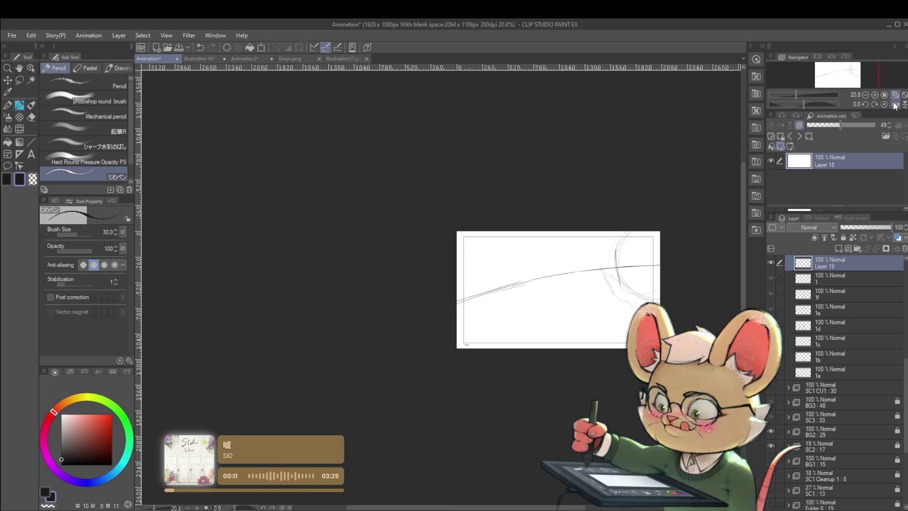
pyautogui.scroll(3, 467, 293)
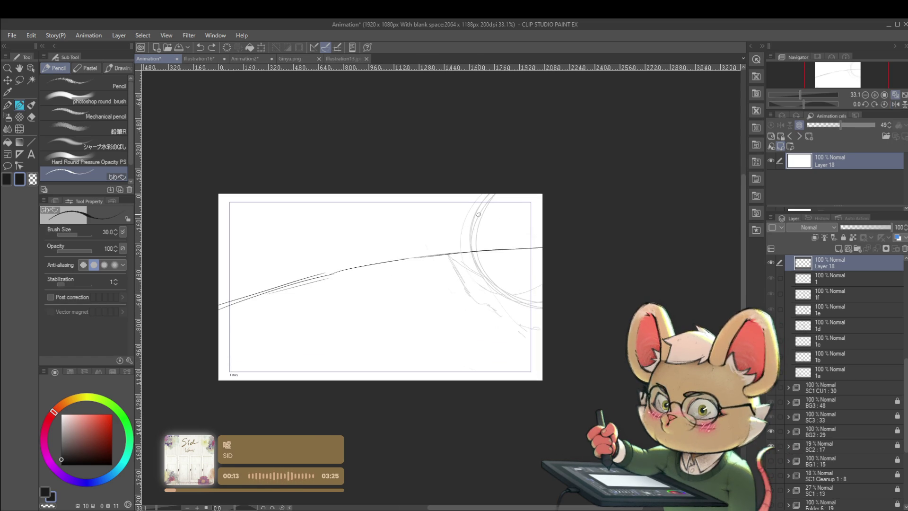
pyautogui.moveTo(473, 222); pyautogui.dragTo(476, 271)
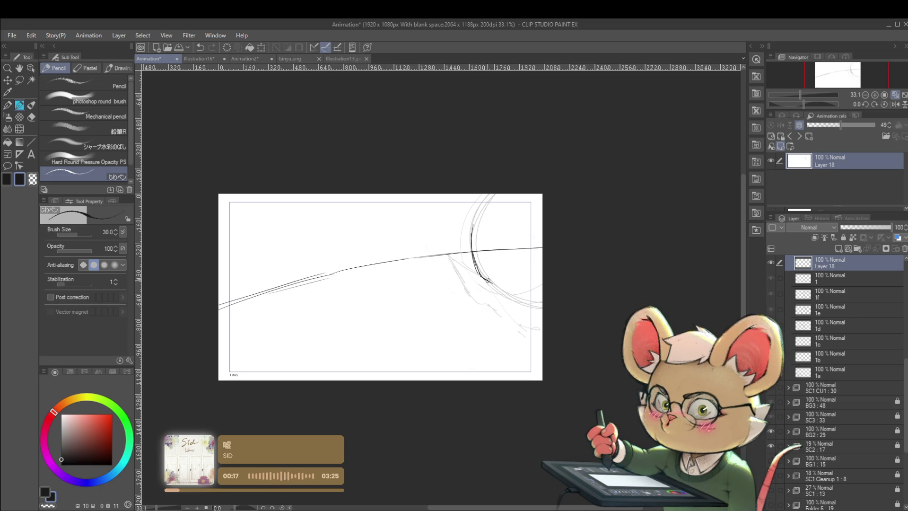
pyautogui.moveTo(482, 277)
pyautogui.mouseDown()
pyautogui.moveTo(494, 294)
pyautogui.moveTo(487, 304)
pyautogui.mouseUp()
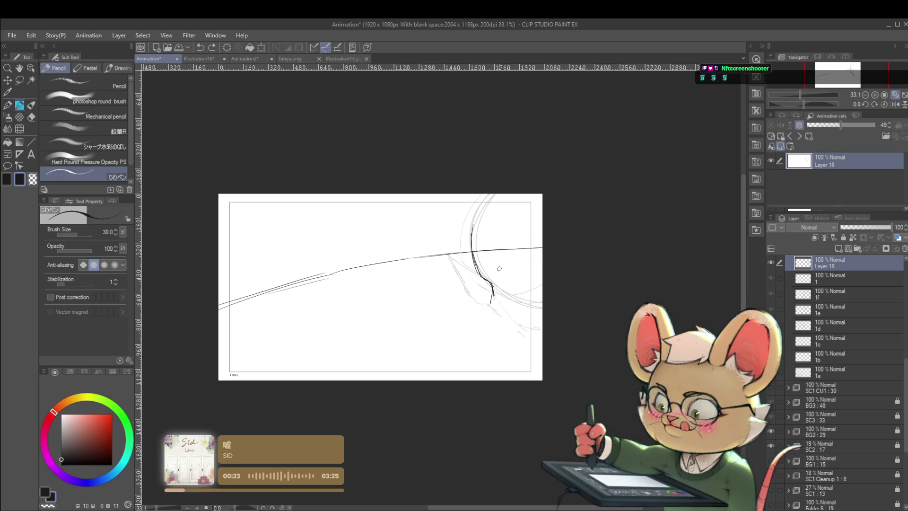
pyautogui.moveTo(494, 298); pyautogui.dragTo(508, 317)
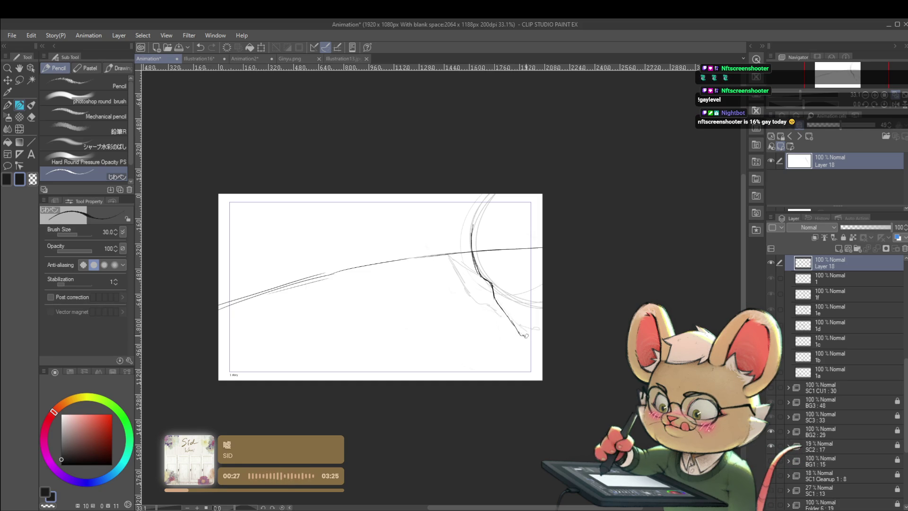
pyautogui.moveTo(542, 325); pyautogui.dragTo(524, 339)
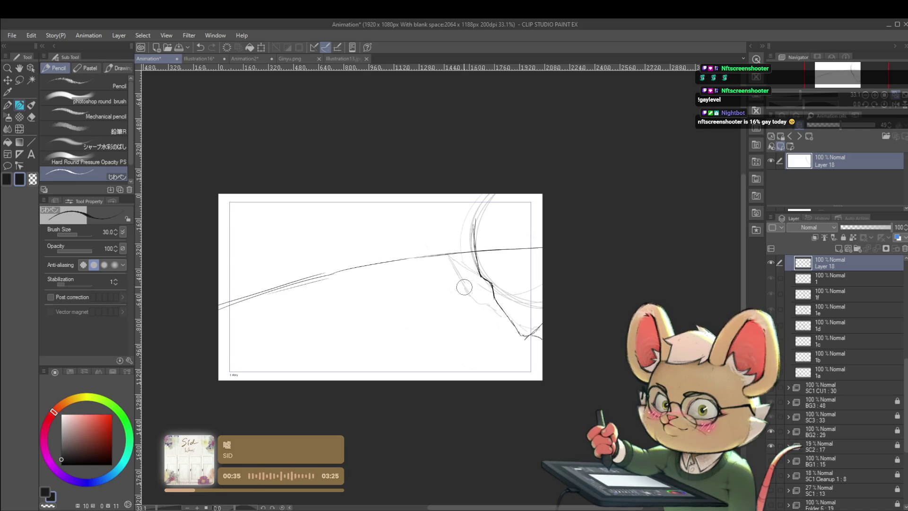
# - Redraw the darker arm line running down from the horizon on Layer 18
pyautogui.scroll(5, 904, 408)
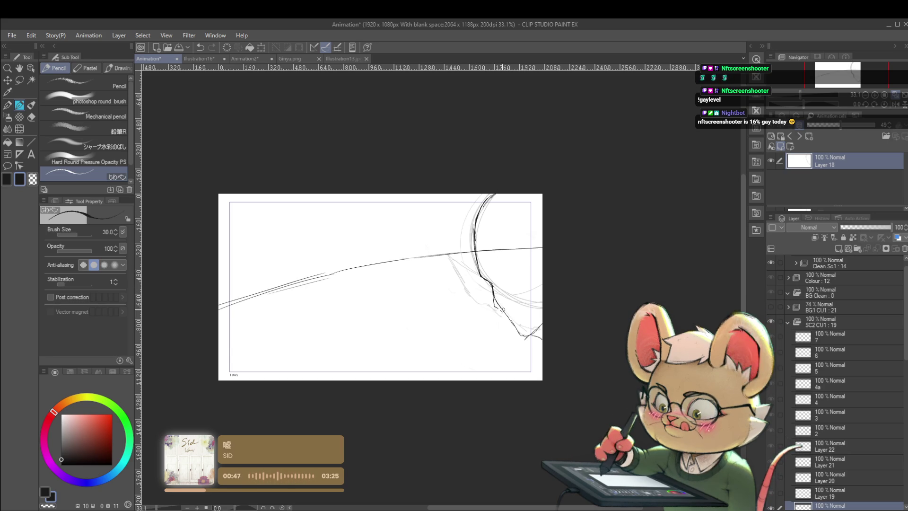
pyautogui.scroll(-5, 482, 251)
pyautogui.scroll(2, 497, 276)
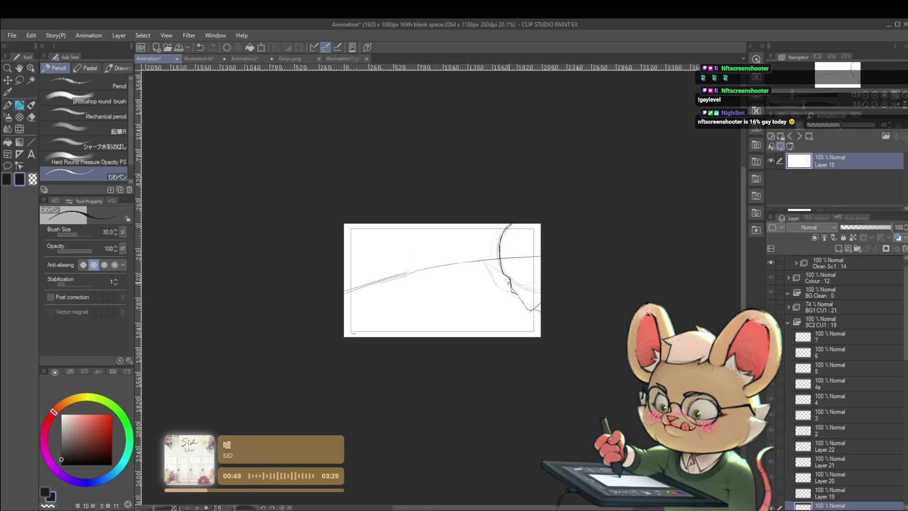
pyautogui.scroll(3, 498, 276)
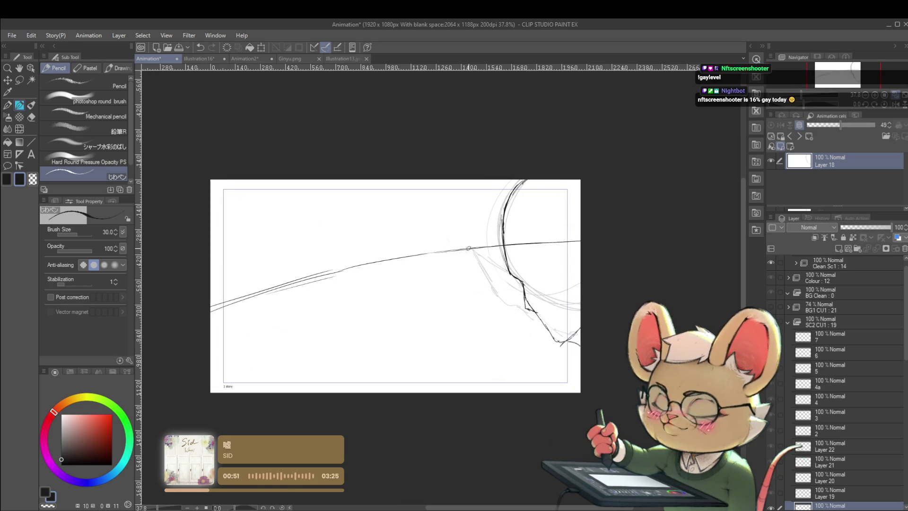
pyautogui.moveTo(475, 248)
pyautogui.mouseDown()
pyautogui.moveTo(504, 273)
pyautogui.moveTo(493, 289)
pyautogui.moveTo(505, 300)
pyautogui.mouseUp()
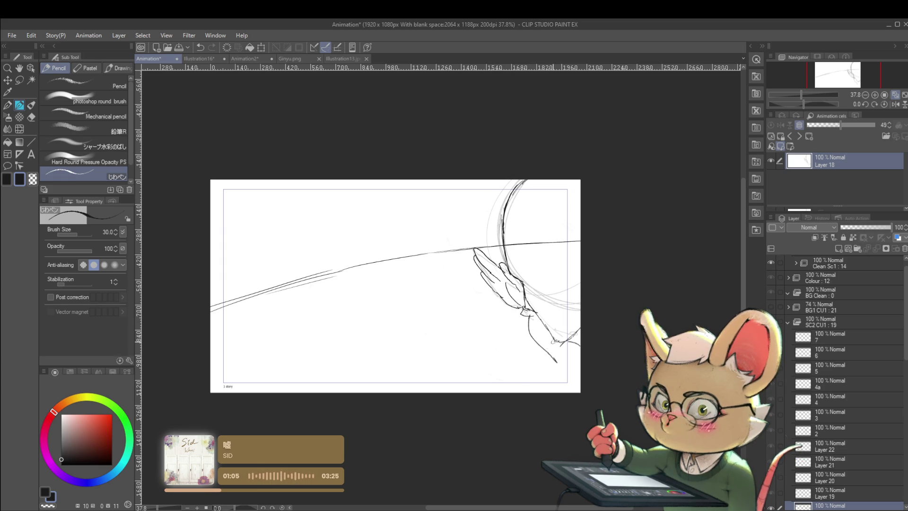
pyautogui.scroll(-5, 581, 325)
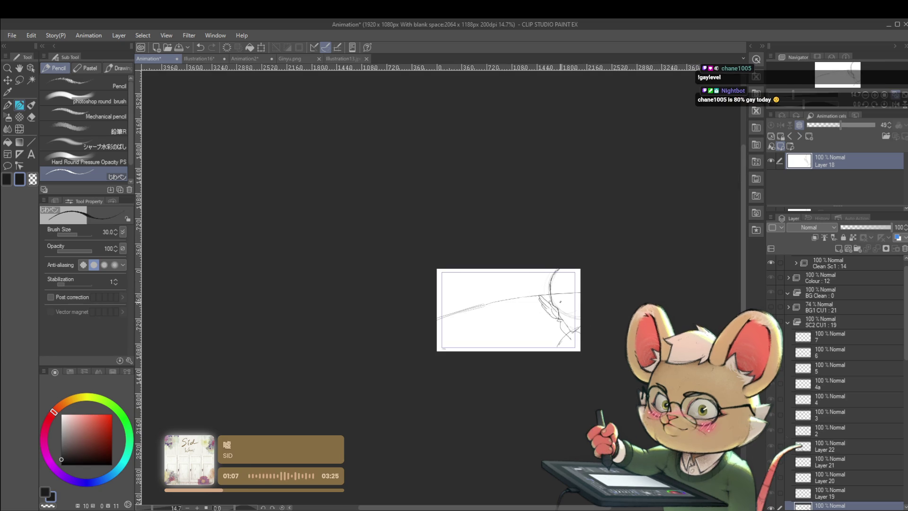
# - Retrace the horizon curve on Layer 19 as a dark continuous line
pyautogui.hotkey('alt', ']')
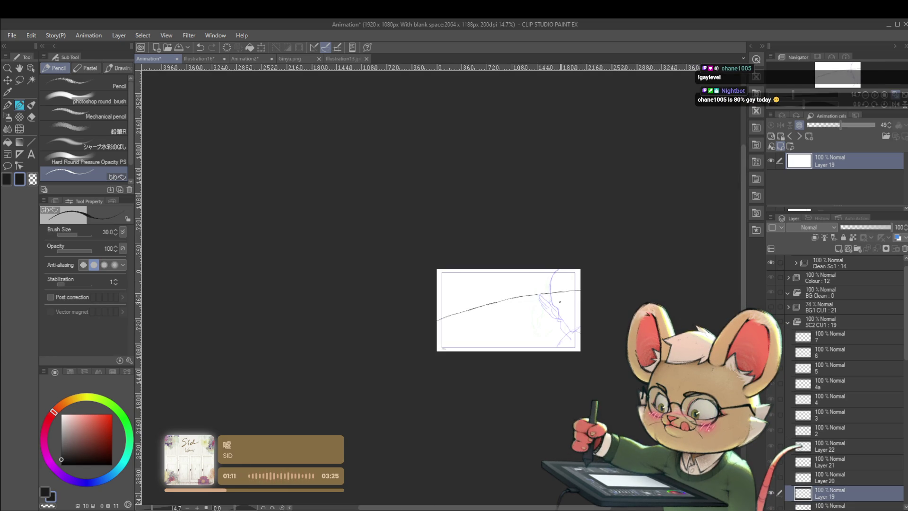
pyautogui.moveTo(437, 320); pyautogui.dragTo(581, 289)
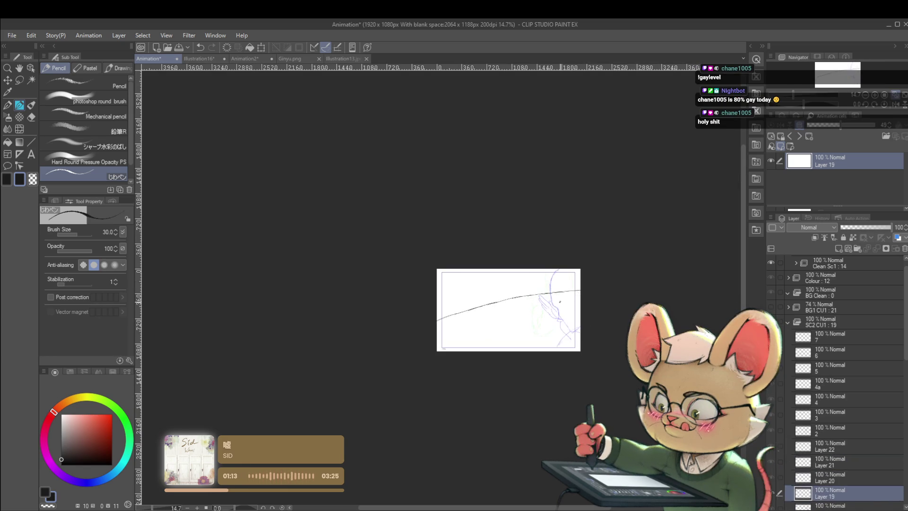
pyautogui.hotkey('alt', '[')
pyautogui.hotkey('alt', '[')
pyautogui.hotkey('alt', '[')
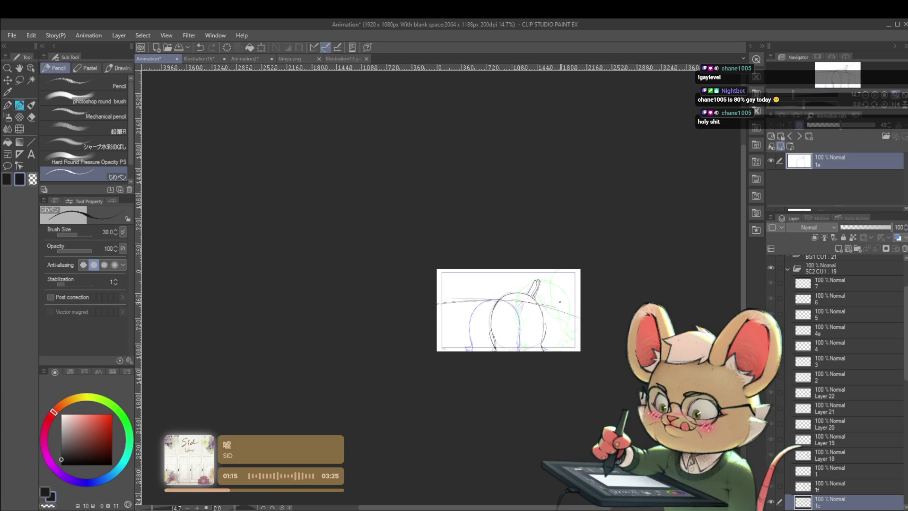
# - From cel 1a, play the animation, stop on frame 1b, and restart playback
pyautogui.hotkey('alt', '[')
pyautogui.hotkey('alt', '[')
pyautogui.hotkey('alt', '[')
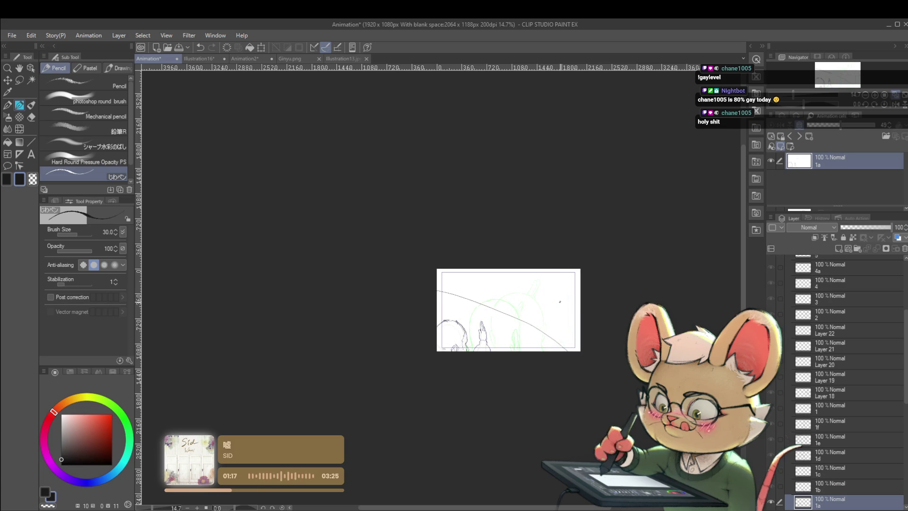
pyautogui.press('space')
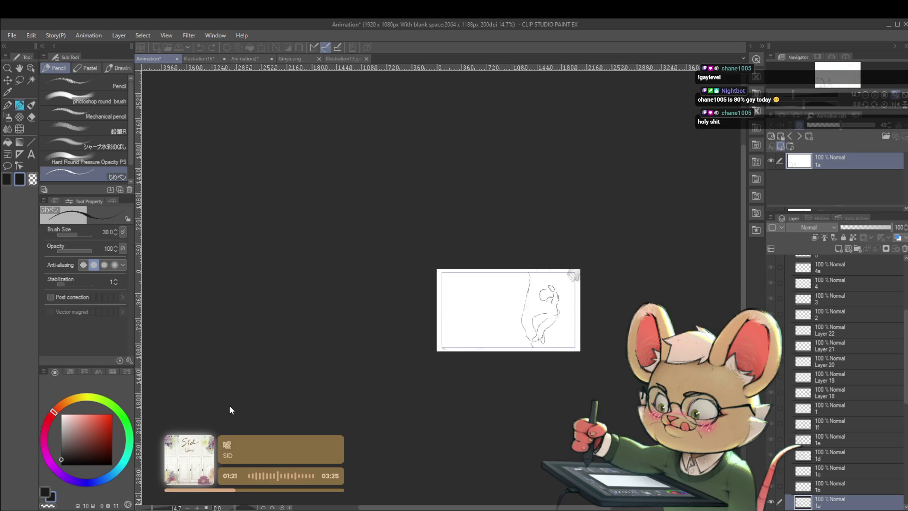
pyautogui.moveTo(548, 401); pyautogui.dragTo(518, 401)
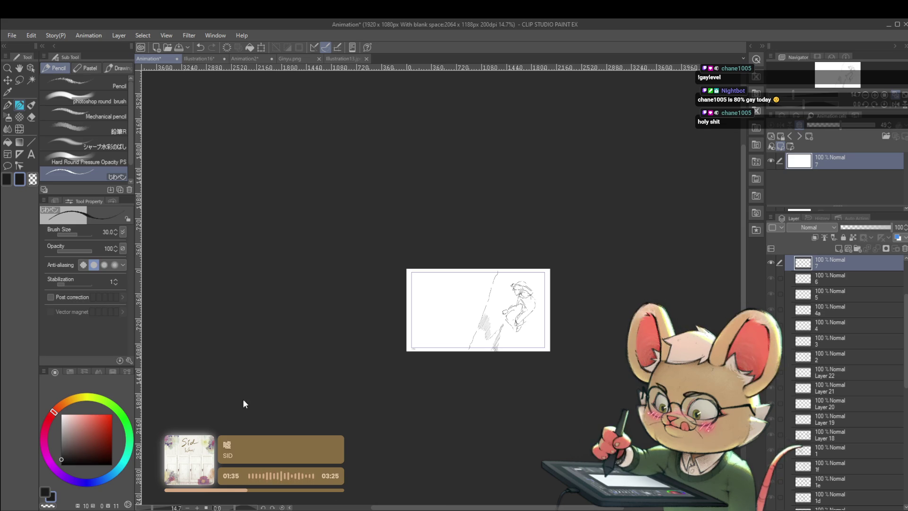
pyautogui.press('Return')
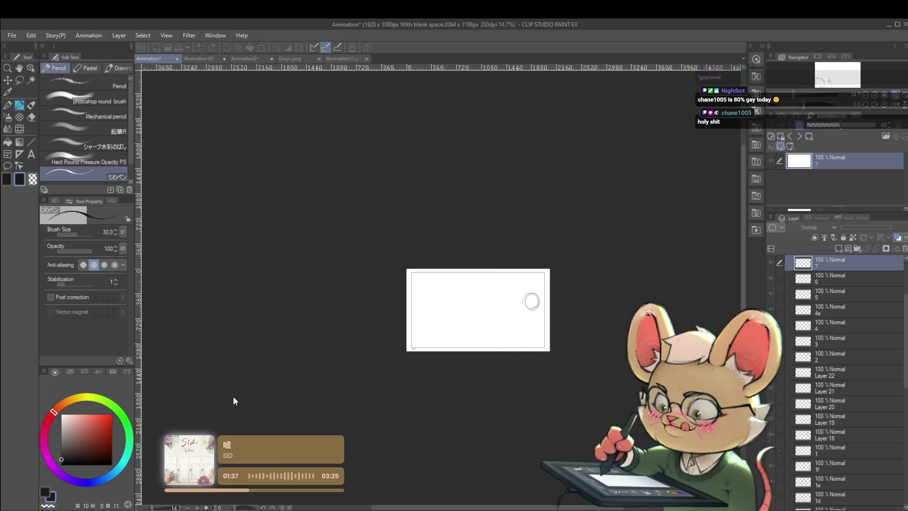
pyautogui.press('Return')
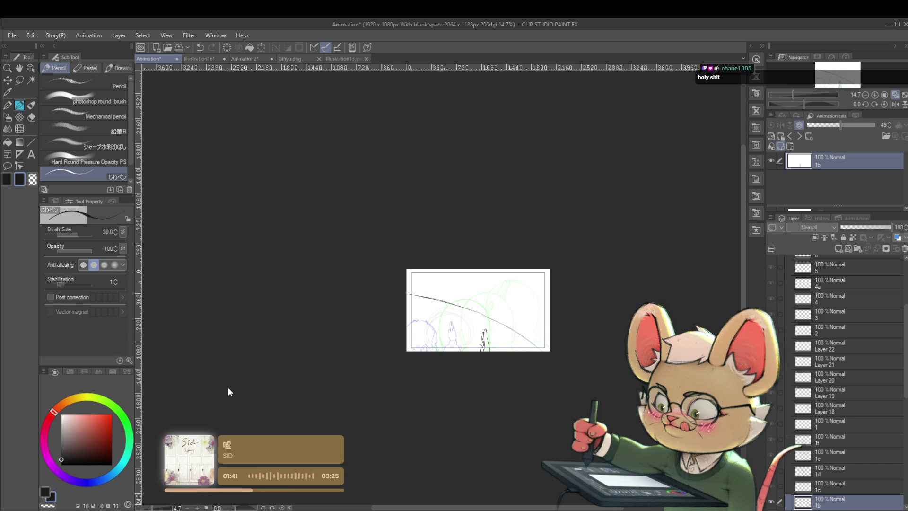
pyautogui.press('Return')
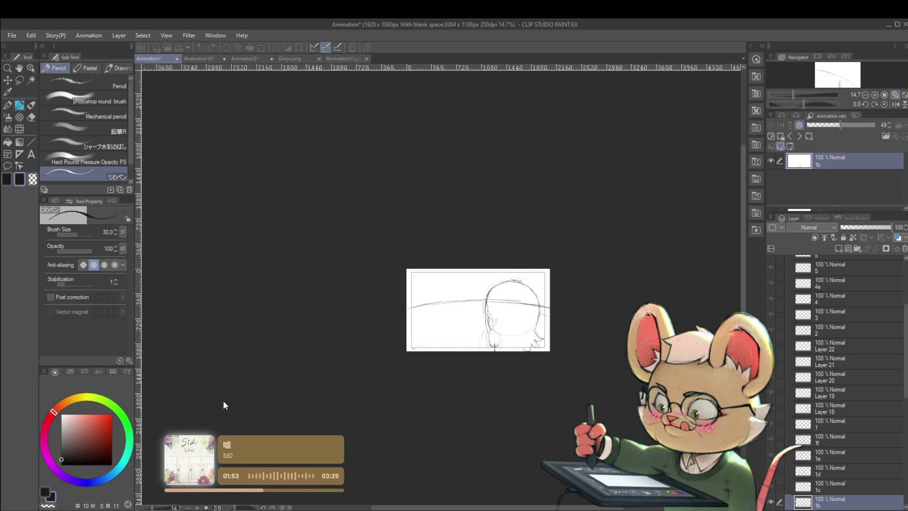
# - Flip the canvas view horizontally and try a short stroke on frame 1b's figure
pyautogui.scroll(-1, 505, 302)
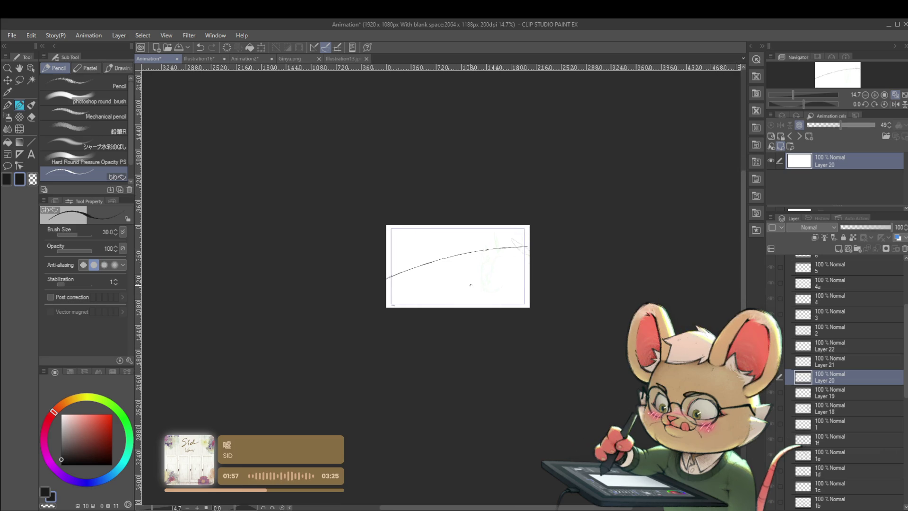
pyautogui.scroll(2, 499, 262)
pyautogui.scroll(2, 465, 288)
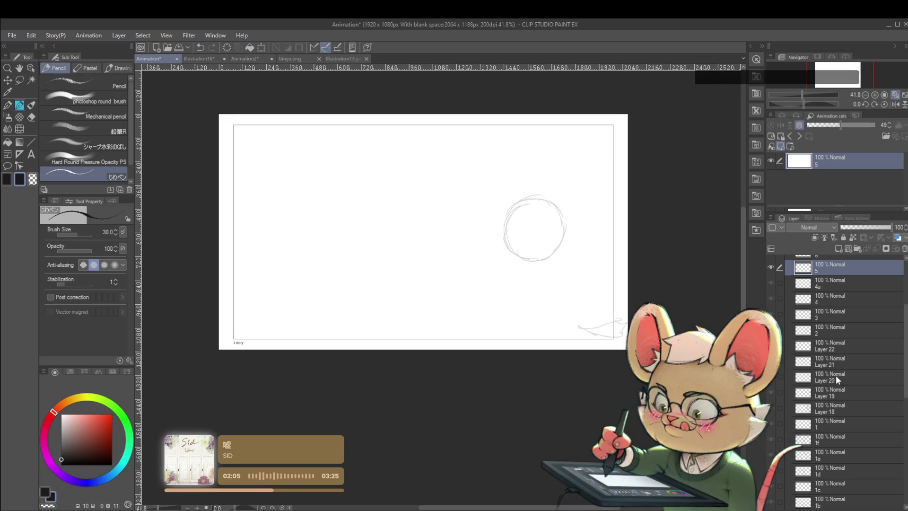
pyautogui.scroll(-5, 771, 415)
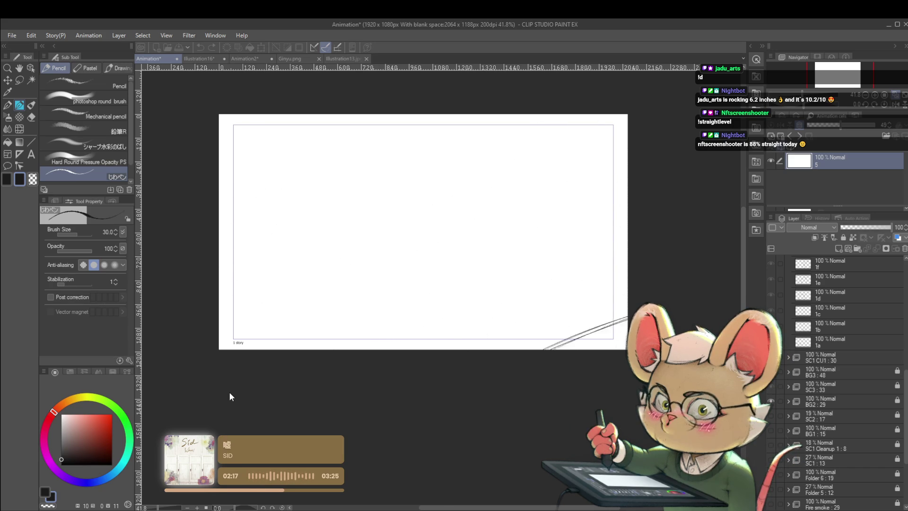
pyautogui.click(898, 105)
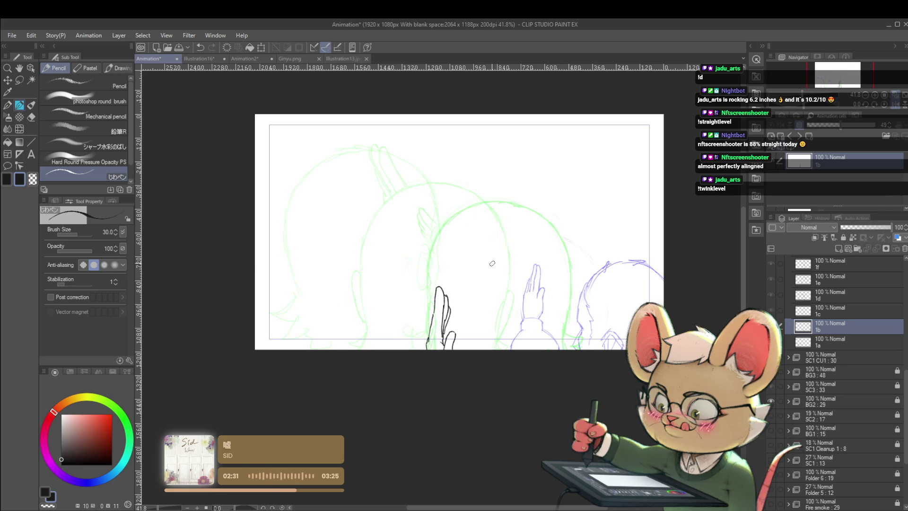
pyautogui.moveTo(495, 254)
pyautogui.mouseDown()
pyautogui.moveTo(487, 259)
pyautogui.moveTo(496, 238)
pyautogui.mouseUp()
# - Show the SC2 guide circles and draw the head outline arc across frame 1b
pyautogui.hotkey('ctrl', 'z')
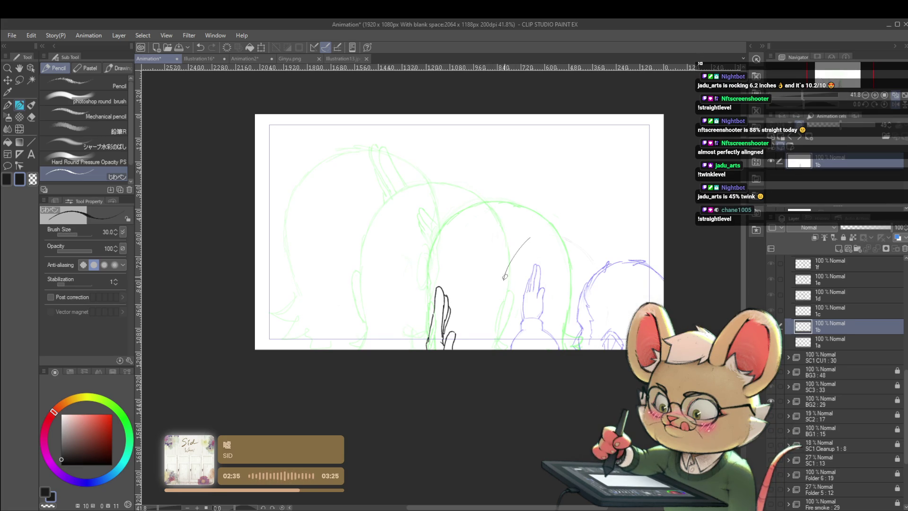
pyautogui.moveTo(536, 233); pyautogui.dragTo(563, 226)
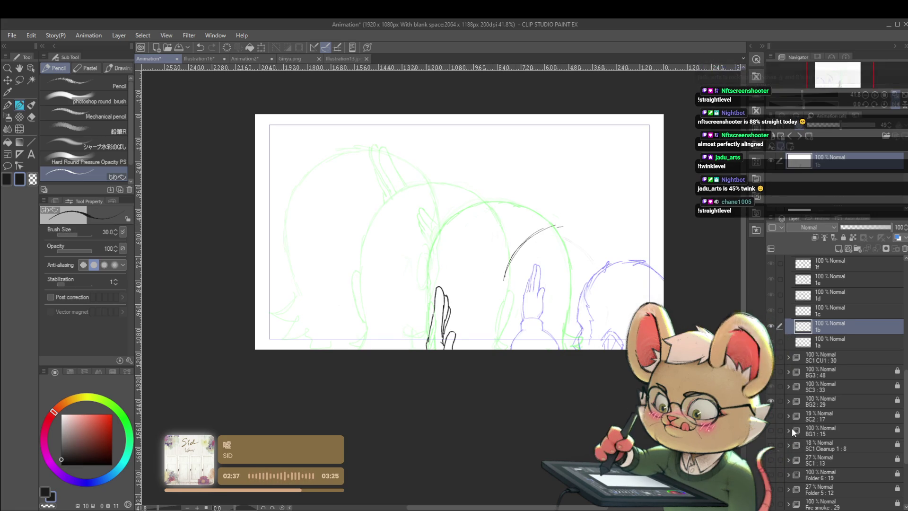
pyautogui.click(771, 415)
pyautogui.hotkey('ctrl', 'z')
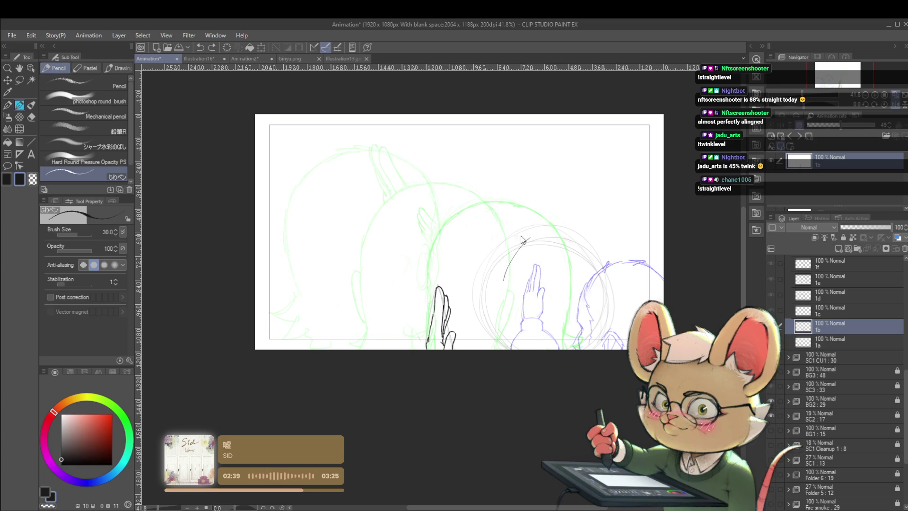
pyautogui.moveTo(484, 295)
pyautogui.mouseDown()
pyautogui.moveTo(509, 250)
pyautogui.moveTo(547, 235)
pyautogui.mouseUp()
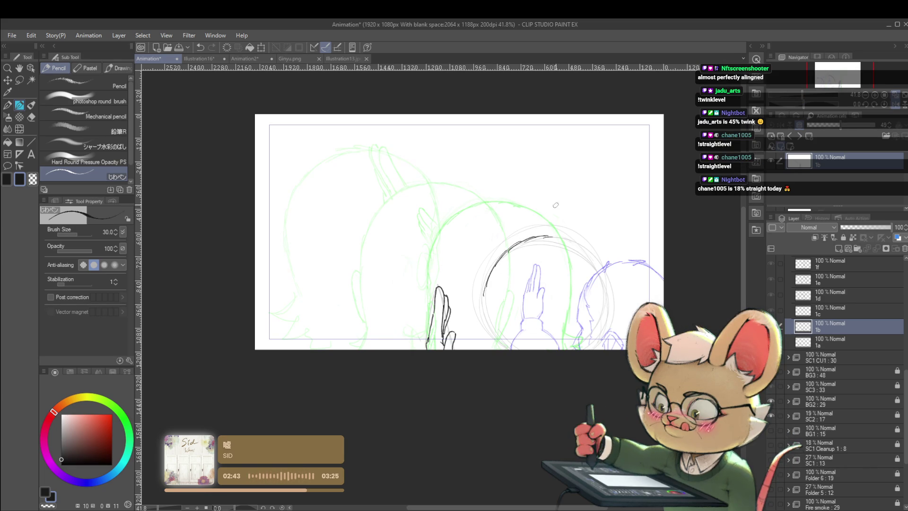
pyautogui.moveTo(548, 236)
pyautogui.mouseDown()
pyautogui.moveTo(581, 246)
pyautogui.moveTo(615, 324)
pyautogui.mouseUp()
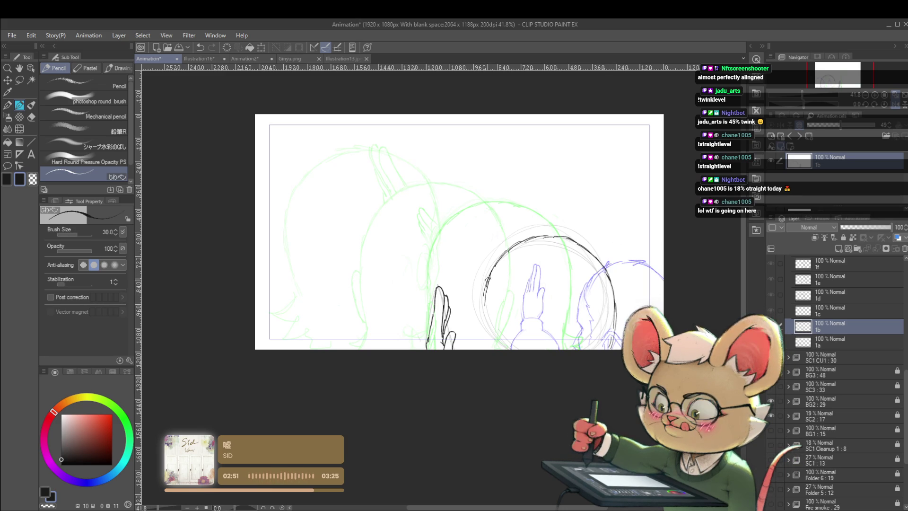
# - Undo the arc's lower tail and redraw the head's lower left side with short strokes
pyautogui.hotkey('ctrl', 'z')
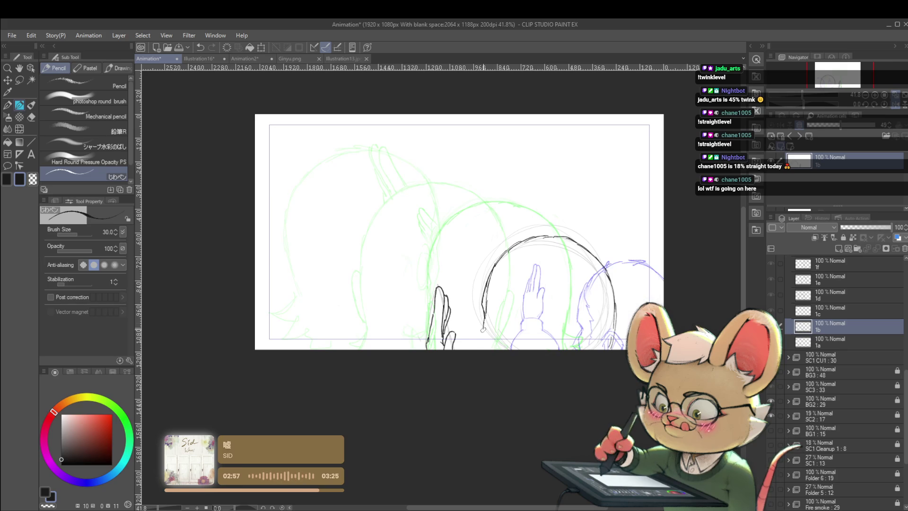
pyautogui.moveTo(484, 313); pyautogui.dragTo(485, 350)
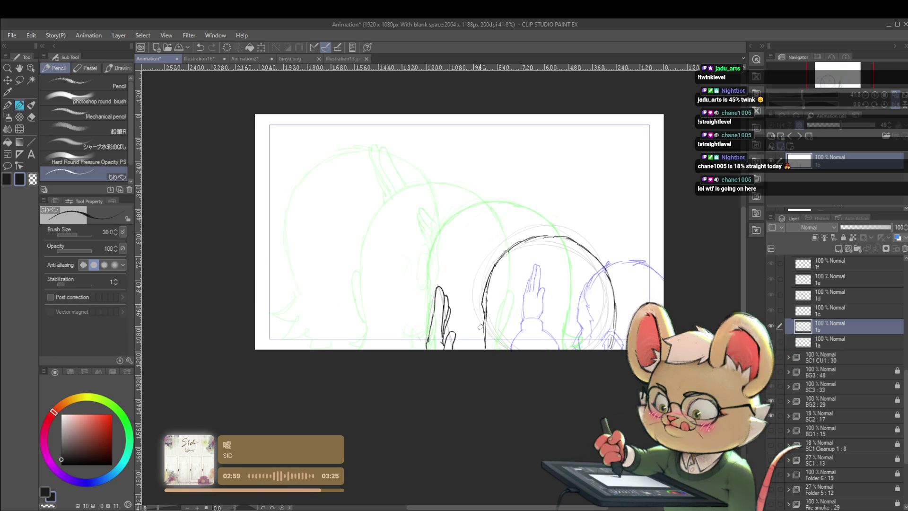
pyautogui.moveTo(487, 308)
pyautogui.mouseDown()
pyautogui.moveTo(486, 340)
pyautogui.moveTo(492, 328)
pyautogui.mouseUp()
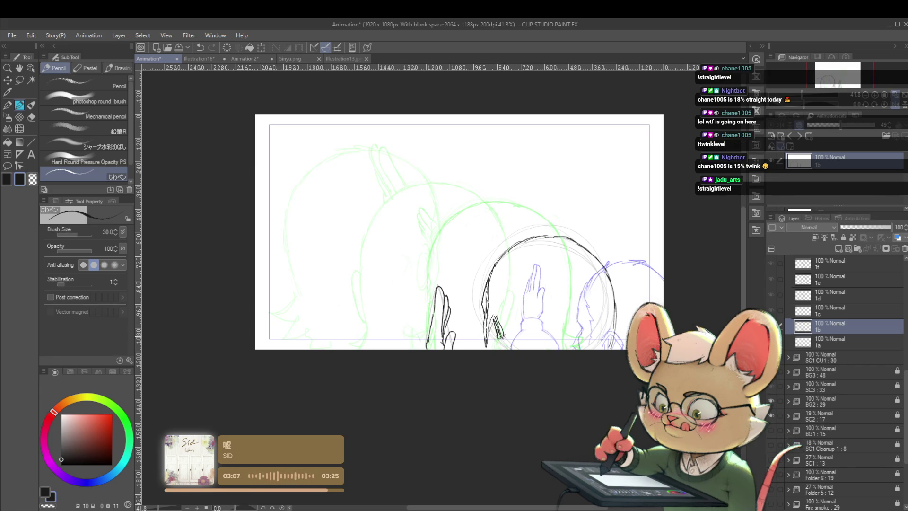
pyautogui.moveTo(502, 335); pyautogui.dragTo(495, 356)
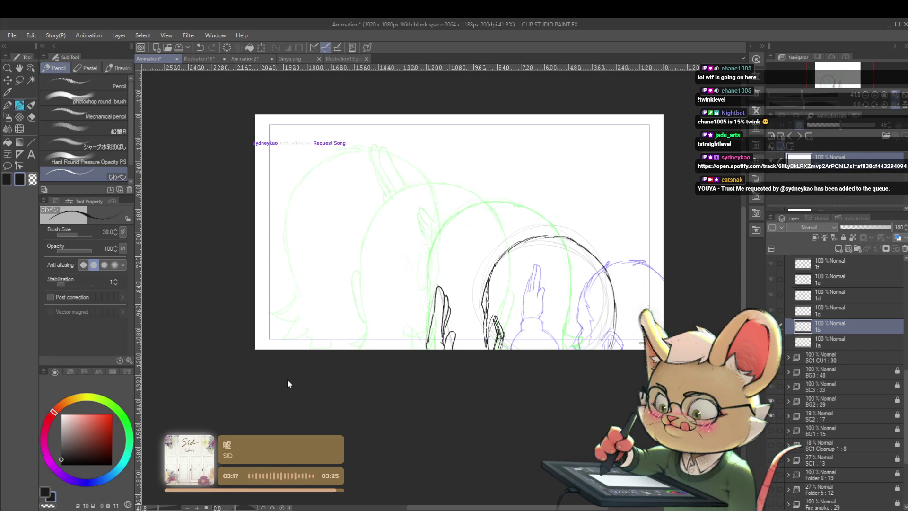
pyautogui.hotkey('alt', ']')
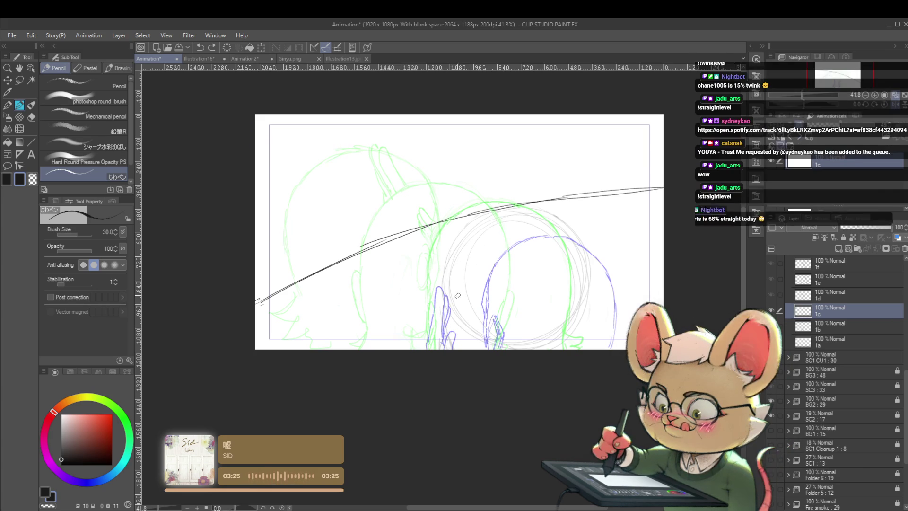
# - Trace the head curve on frame 1c and extend its right side down to the frame bottom
pyautogui.moveTo(448, 276); pyautogui.dragTo(447, 301)
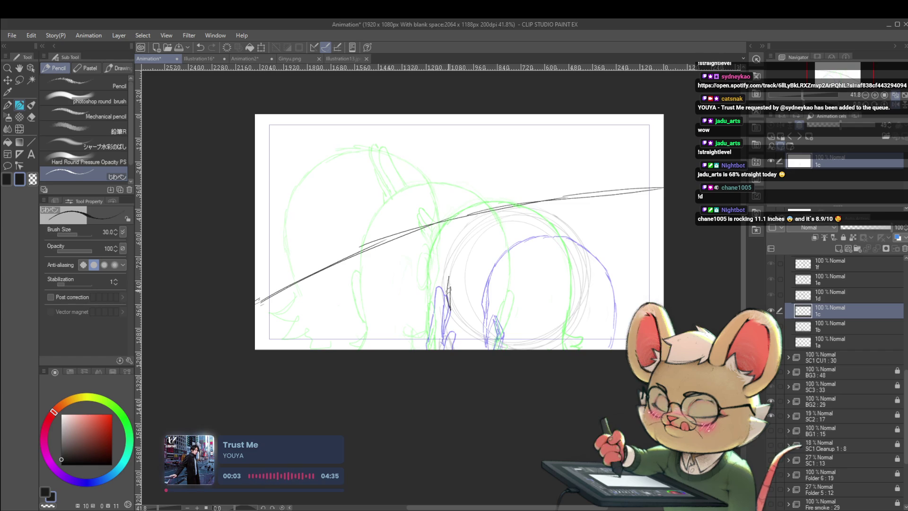
pyautogui.moveTo(451, 282)
pyautogui.mouseDown()
pyautogui.moveTo(466, 234)
pyautogui.moveTo(494, 221)
pyautogui.moveTo(405, 232)
pyautogui.moveTo(448, 245)
pyautogui.moveTo(465, 237)
pyautogui.mouseUp()
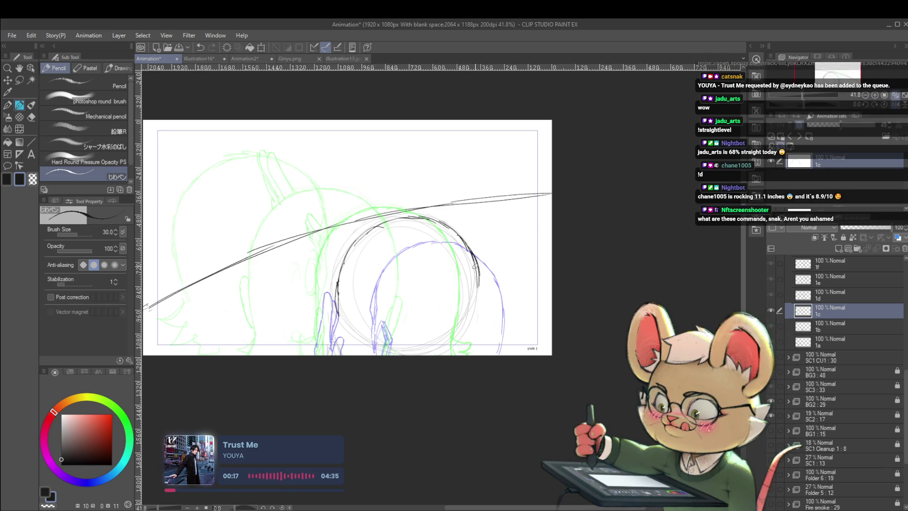
pyautogui.moveTo(479, 285); pyautogui.dragTo(478, 298)
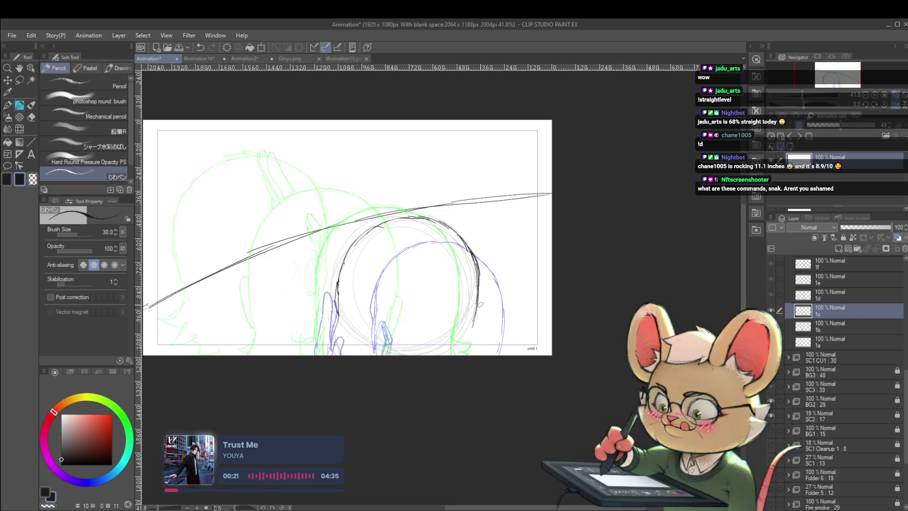
pyautogui.moveTo(472, 327); pyautogui.dragTo(475, 350)
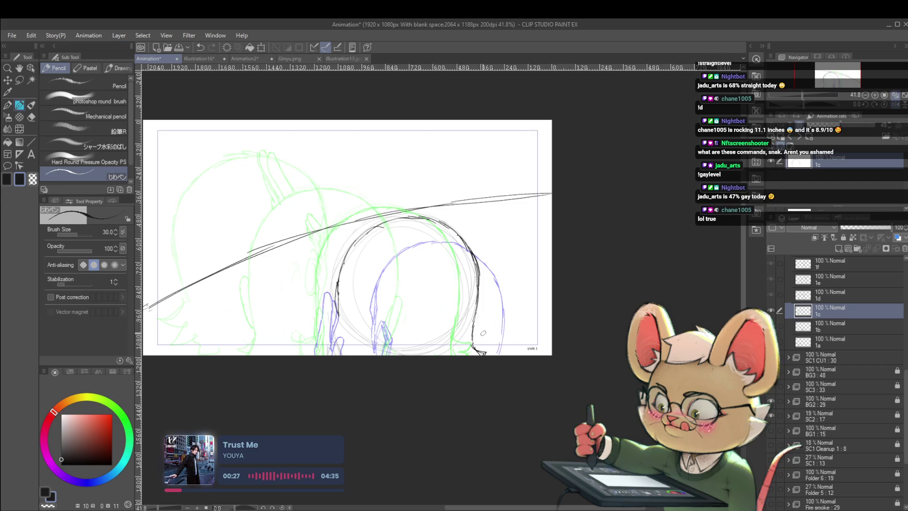
pyautogui.press('Right')
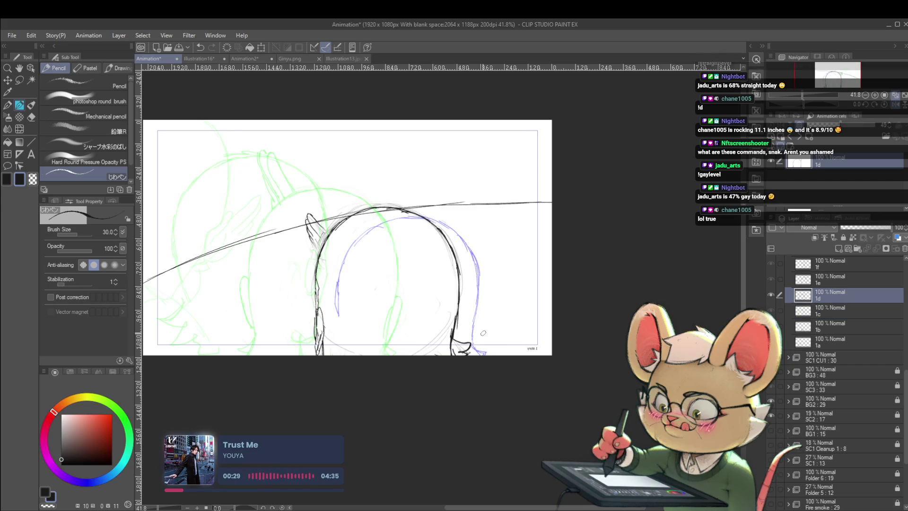
# - Create Layer 18 above cel 1 and play back the animation from frame 1b
pyautogui.press('Right')
pyautogui.hotkey('ctrl', 'shift', 'n')
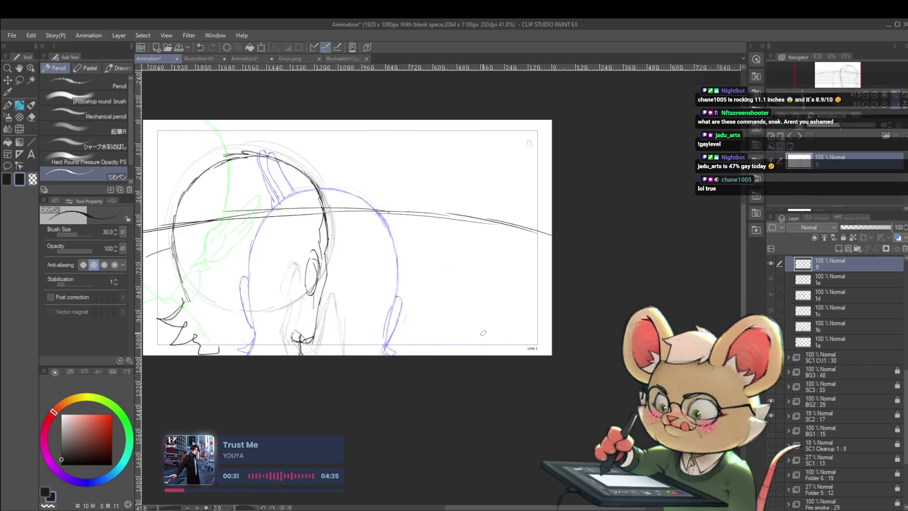
pyautogui.press('Left')
pyautogui.press('Right')
pyautogui.hotkey('ctrl', 'shift', 'n')
pyautogui.press('Right')
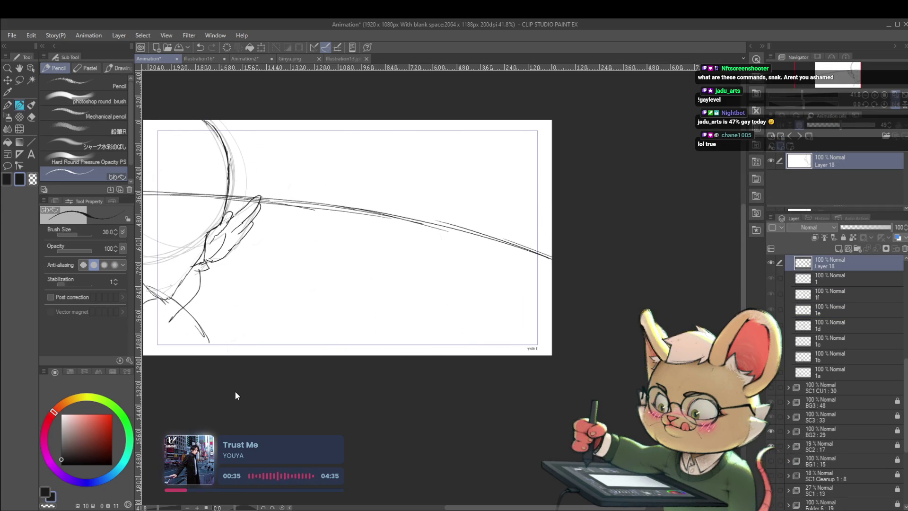
pyautogui.press('space')
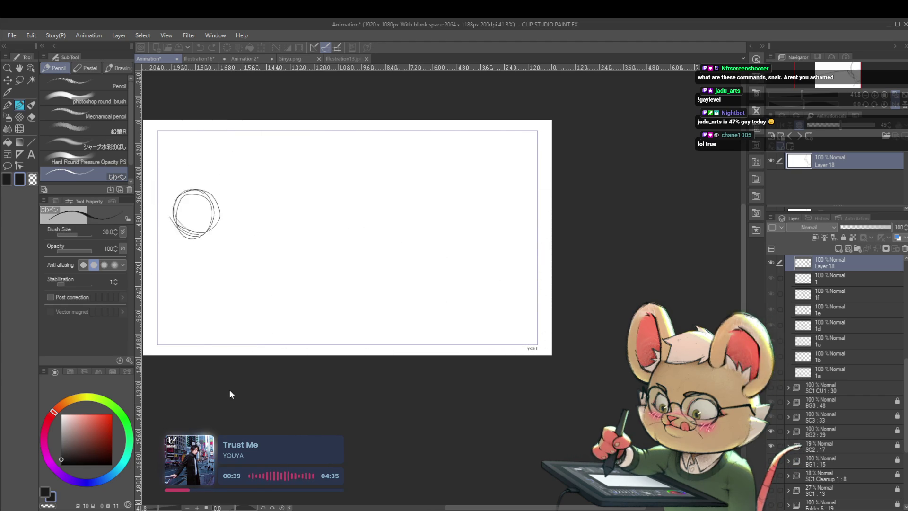
pyautogui.hotkey('ctrl', '.')
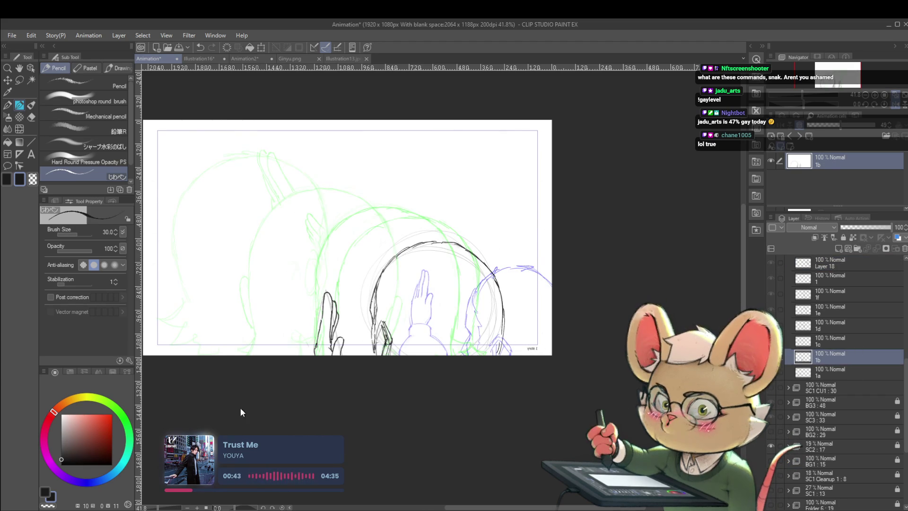
pyautogui.press('space')
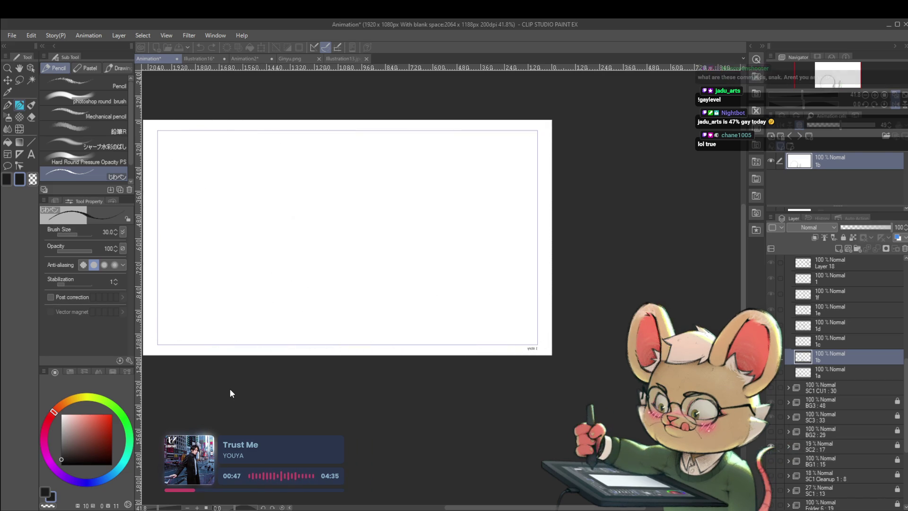
pyautogui.press('space')
# - Add Layer 19, draw a long sloping horizon line across the frame, and replay the animation
pyautogui.hotkey('ctrl', 'shift', 'n')
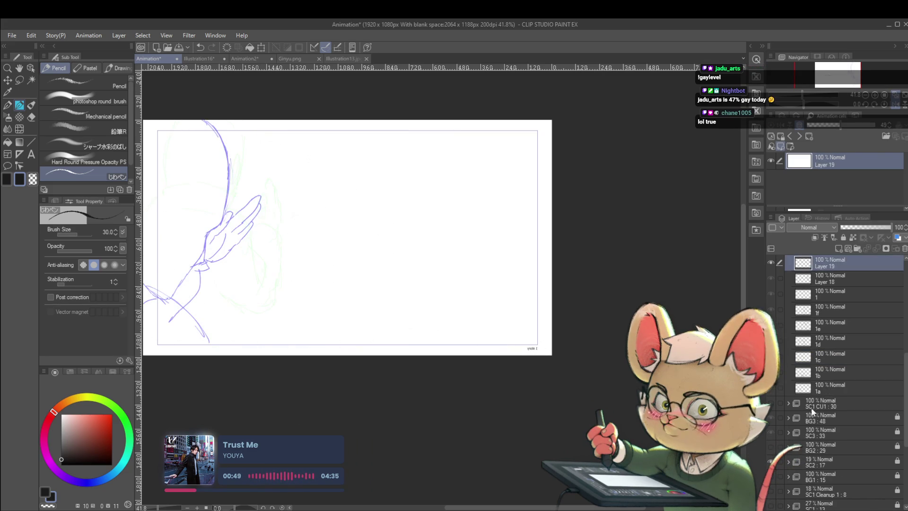
pyautogui.moveTo(143, 184); pyautogui.dragTo(551, 263)
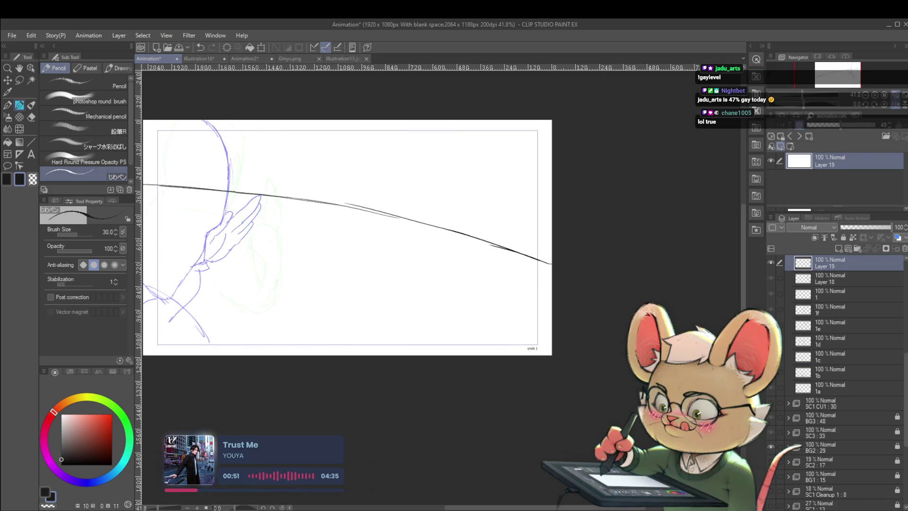
pyautogui.press('space')
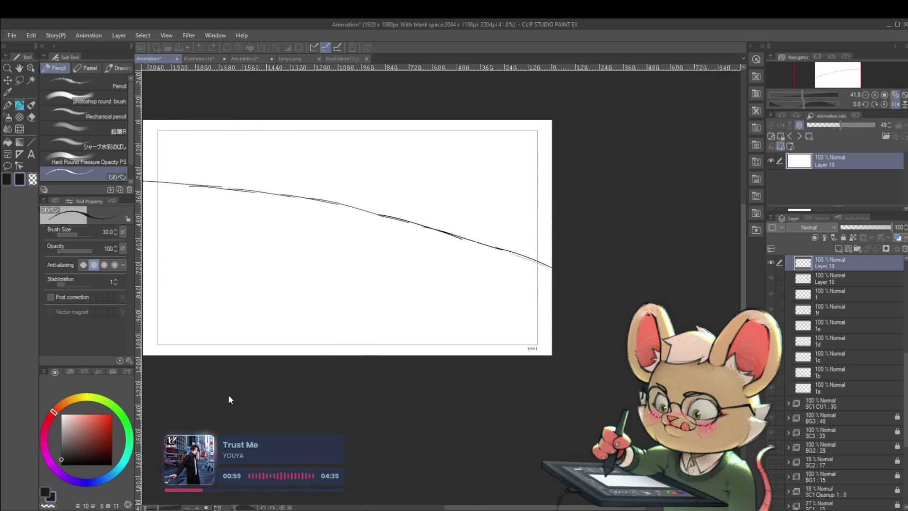
pyautogui.moveTo(541, 154); pyautogui.dragTo(729, 155)
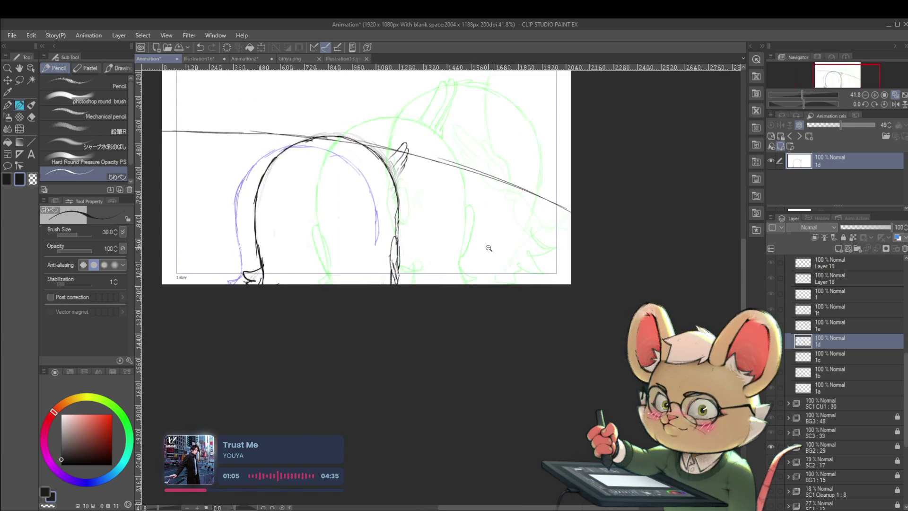
# - Stop playback, add a blank Layer 20 on top, and replay the animation
pyautogui.scroll(-1, 237, 403)
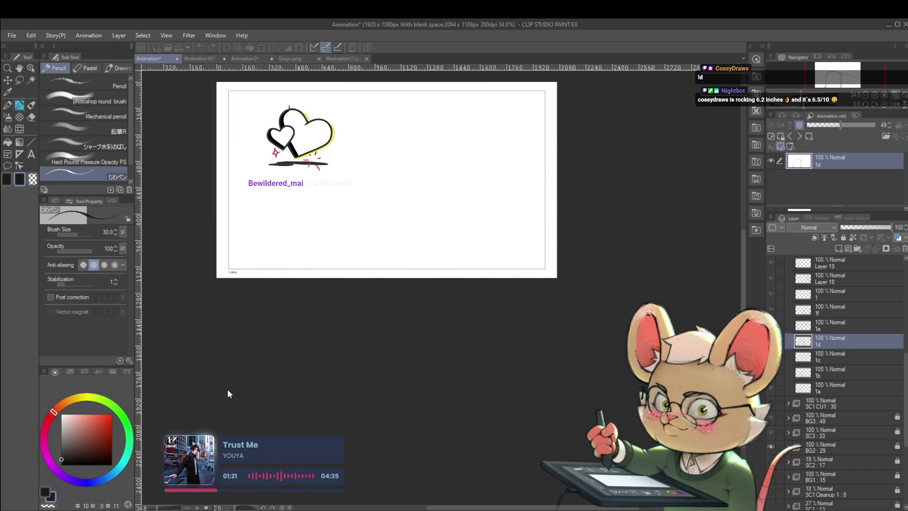
pyautogui.hotkey('ctrl', 'shift', 'n')
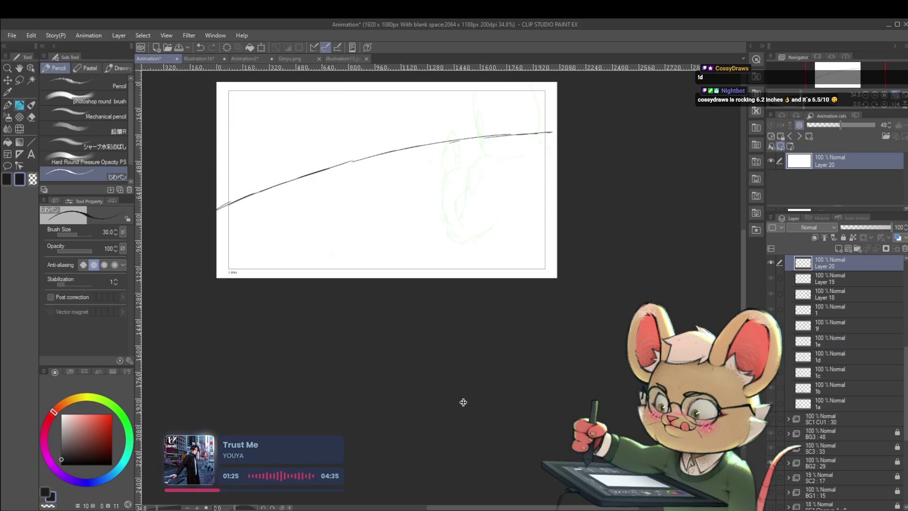
pyautogui.hscroll(5, 333, 407)
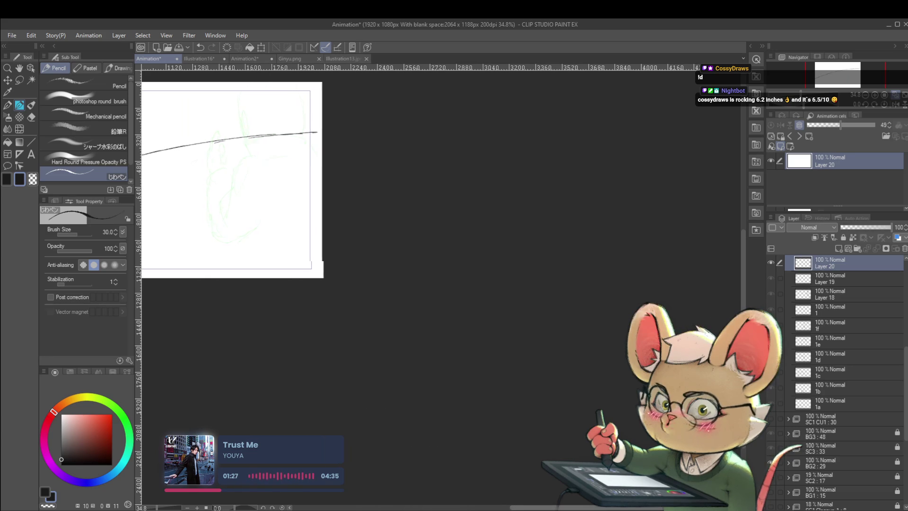
pyautogui.hscroll(-7, 397, 180)
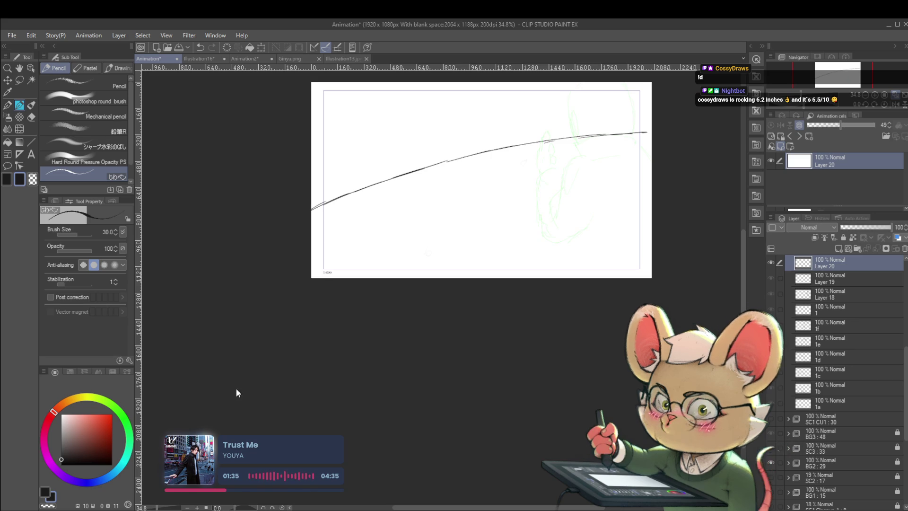
pyautogui.press('space')
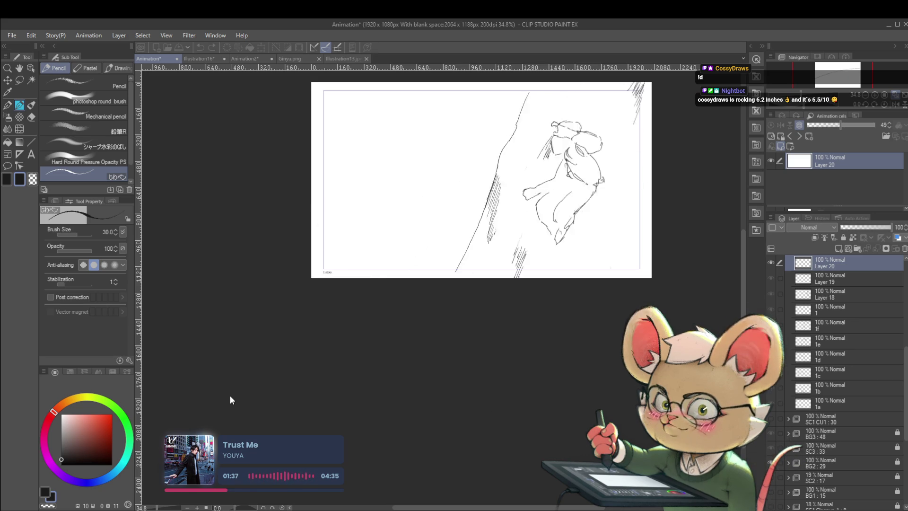
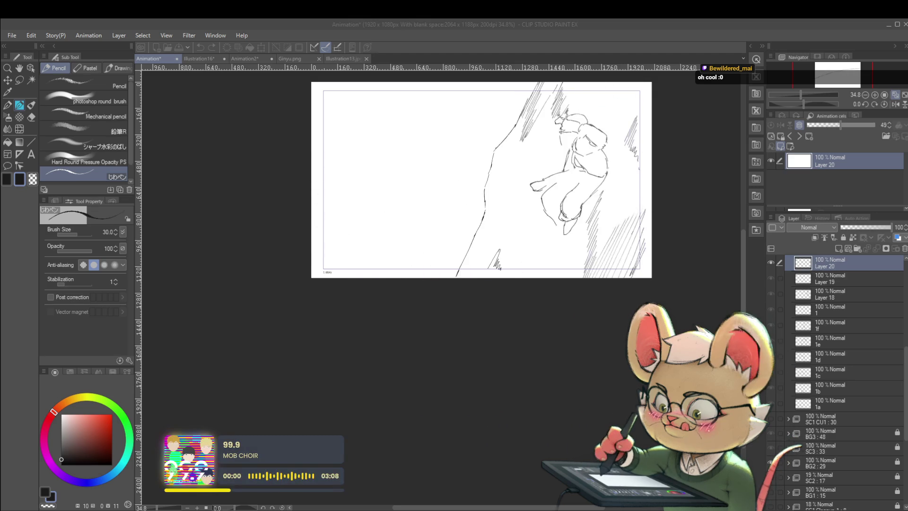
# - Halt the Timeline playback so it rests on cel 1a with green onion skins visible
pyautogui.click(227, 391)
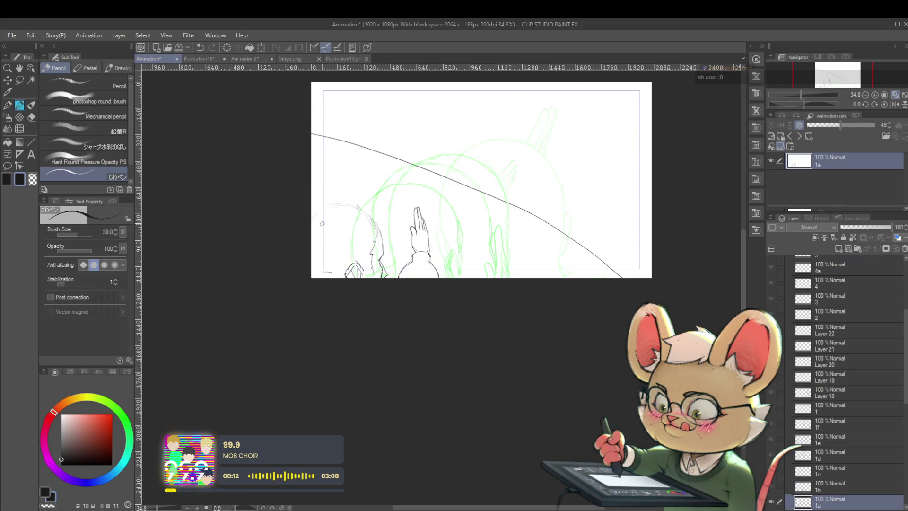
# - Pencil the top of the head arc and the face edge on frame 1a, then thicken the arc
pyautogui.moveTo(316, 211); pyautogui.dragTo(337, 204)
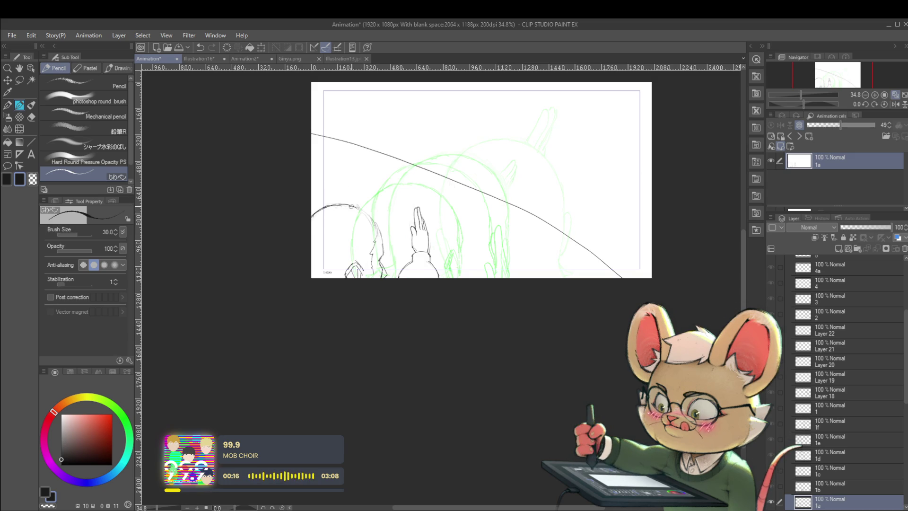
pyautogui.moveTo(377, 228); pyautogui.dragTo(374, 264)
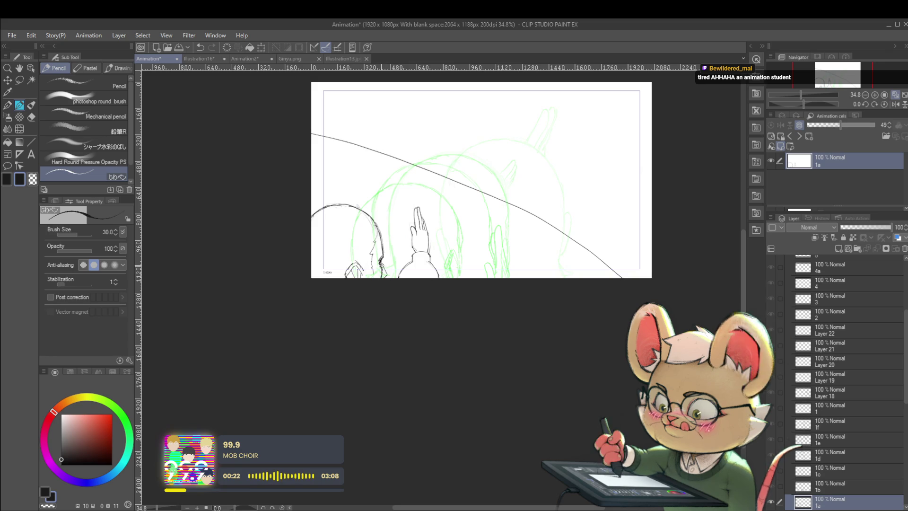
pyautogui.hotkey('ctrl', 'h')
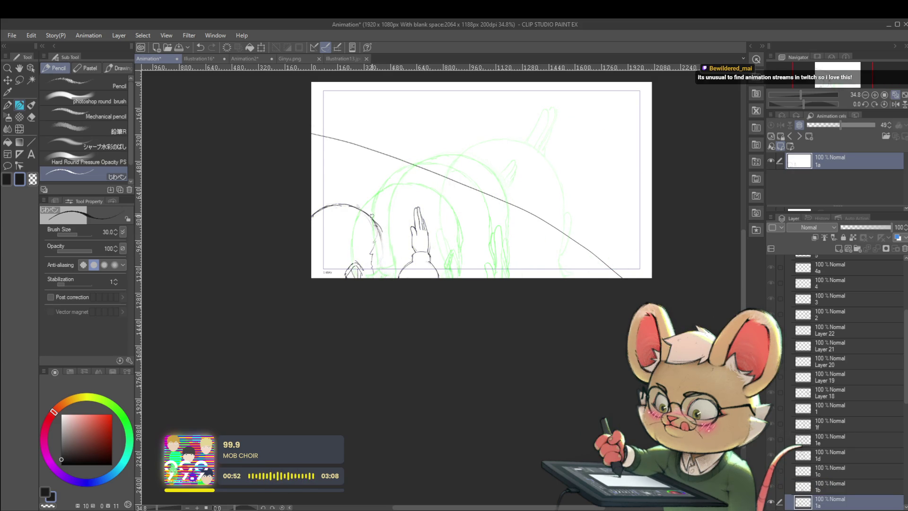
pyautogui.moveTo(368, 215); pyautogui.dragTo(385, 239)
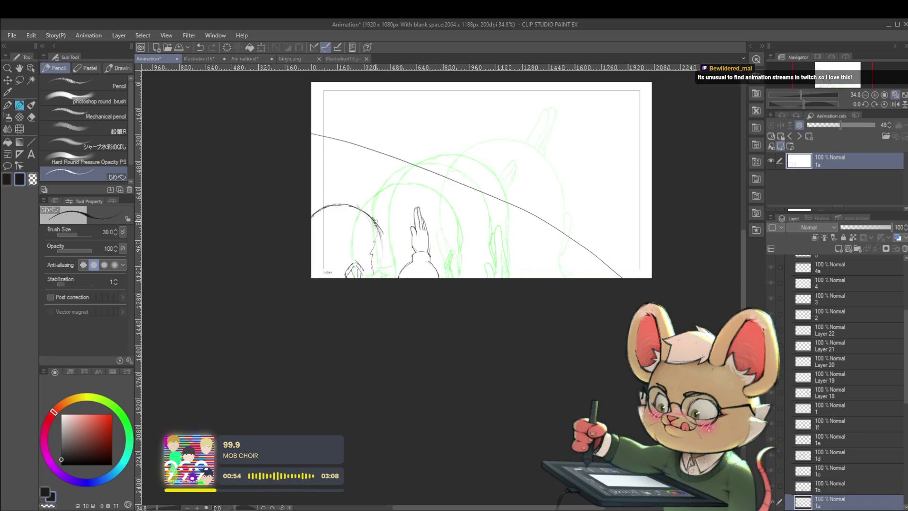
pyautogui.moveTo(335, 204); pyautogui.dragTo(365, 209)
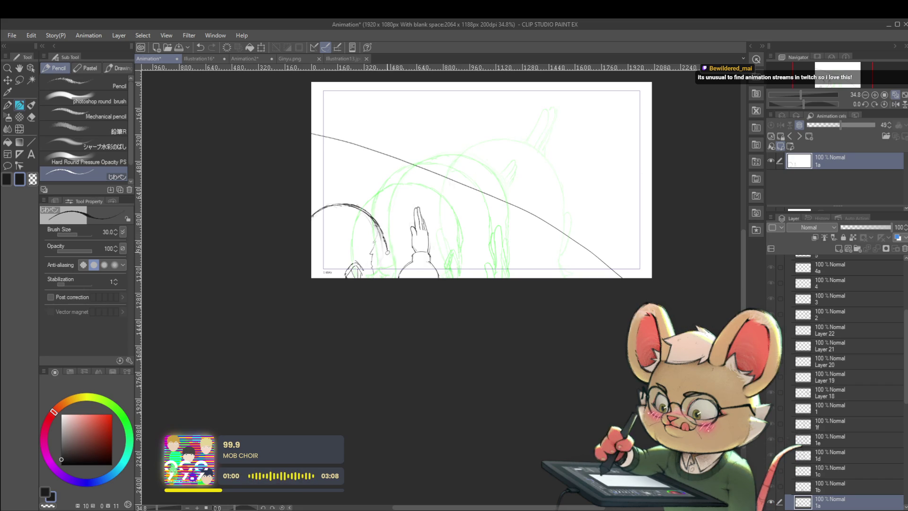
# - Mirror the canvas horizontally, retrace the head arc and add a short line below its end
pyautogui.click(896, 104)
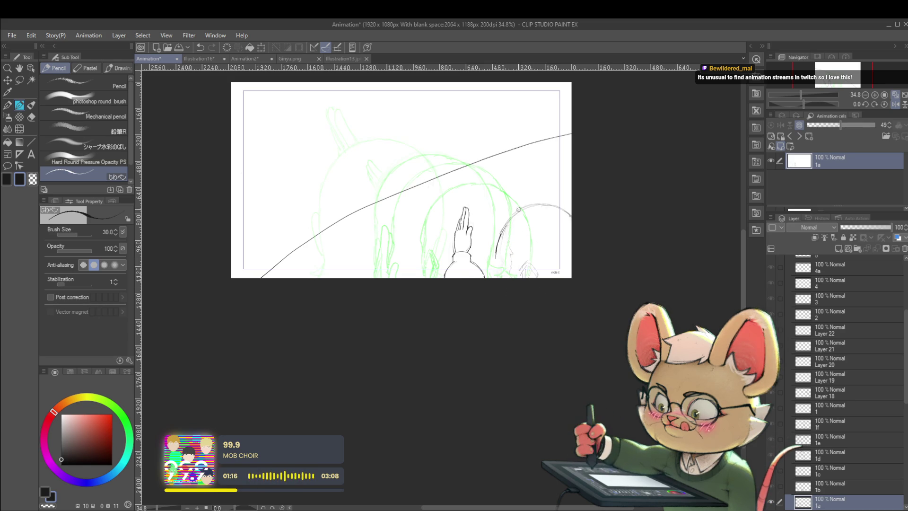
pyautogui.moveTo(501, 236); pyautogui.dragTo(522, 210)
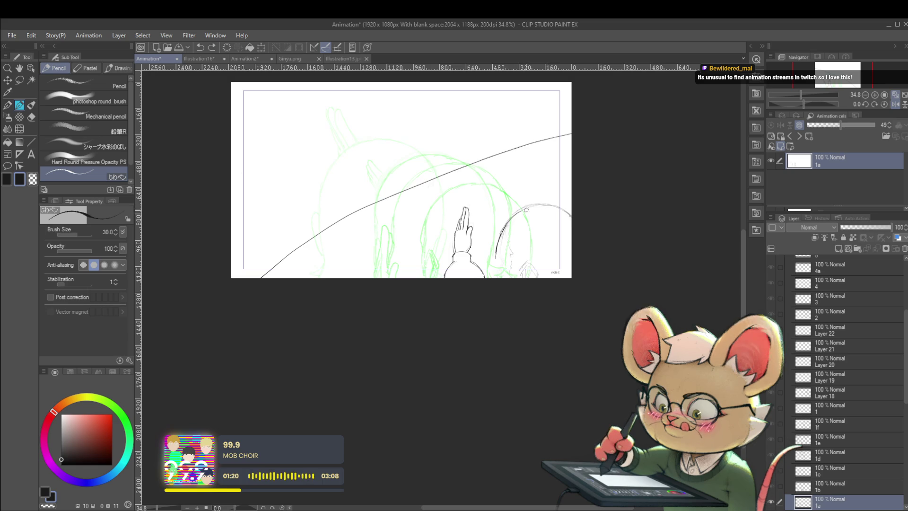
pyautogui.moveTo(563, 208)
pyautogui.mouseDown()
pyautogui.moveTo(442, 186)
pyautogui.moveTo(450, 191)
pyautogui.mouseUp()
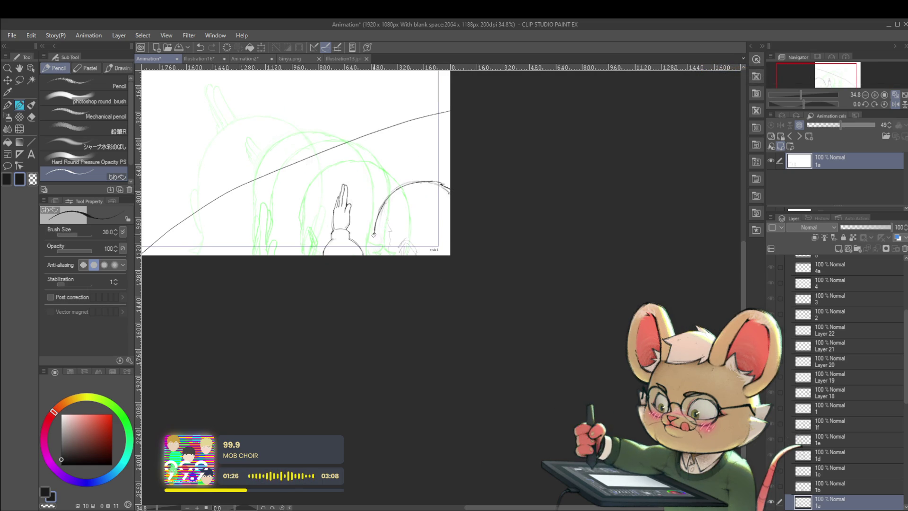
pyautogui.moveTo(375, 240); pyautogui.dragTo(376, 255)
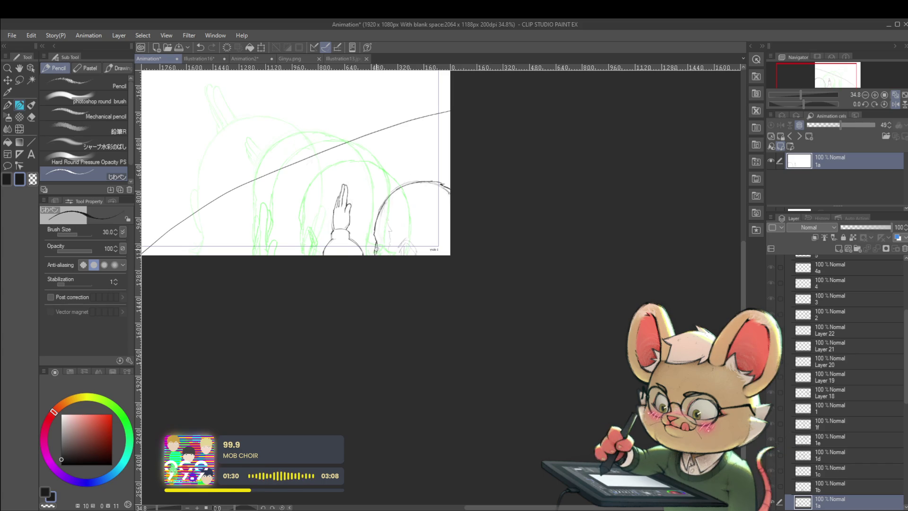
pyautogui.scroll(-2, 376, 251)
# - Zoom around the head sketch and flip the canvas view back to normal orientation
pyautogui.scroll(1, 405, 215)
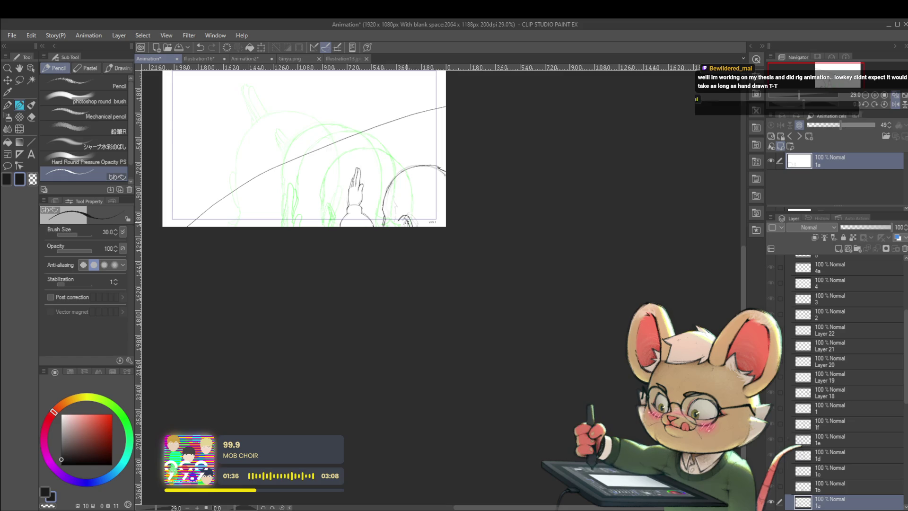
pyautogui.scroll(2, 408, 229)
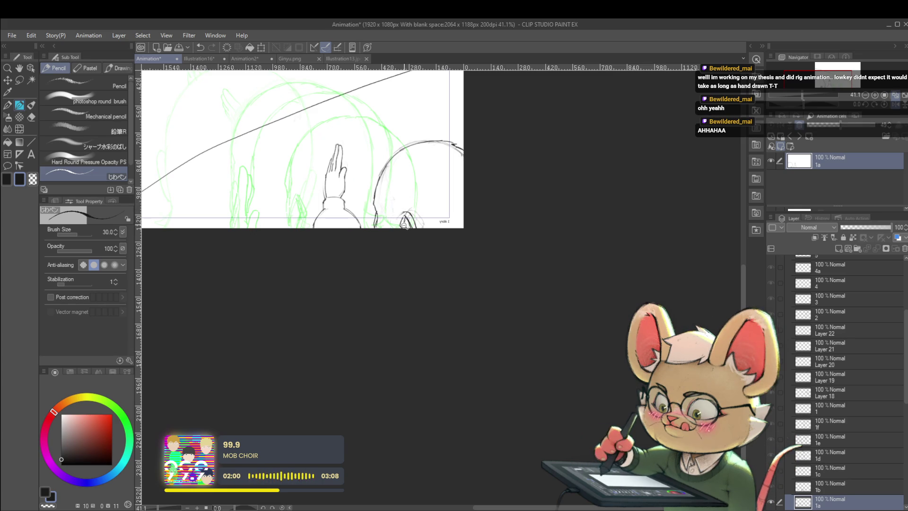
pyautogui.scroll(2, 406, 223)
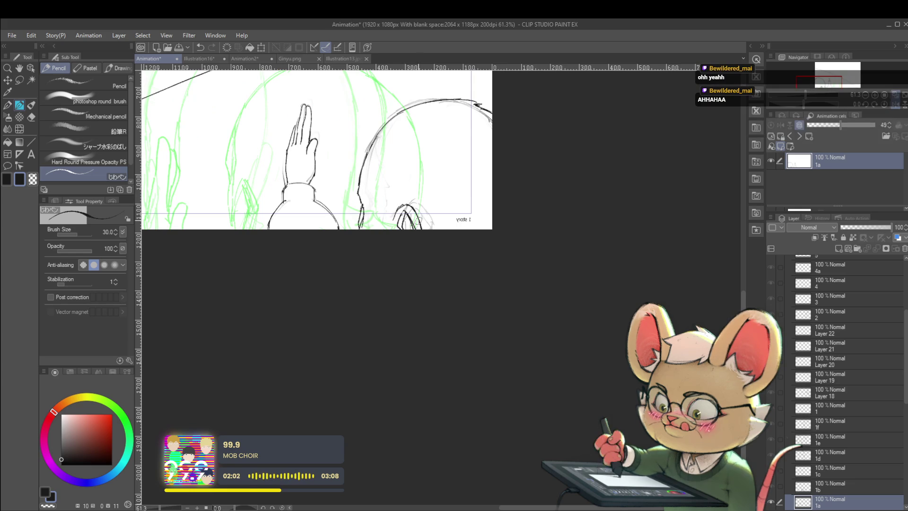
pyautogui.scroll(-4, 421, 220)
pyautogui.click(895, 106)
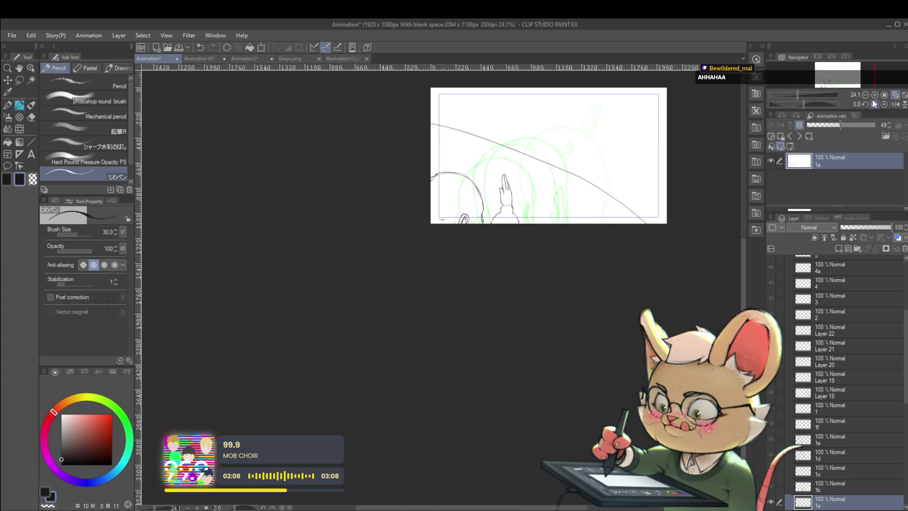
# - Add dark pencil strokes along the back of the head's hair line
pyautogui.scroll(3, 479, 201)
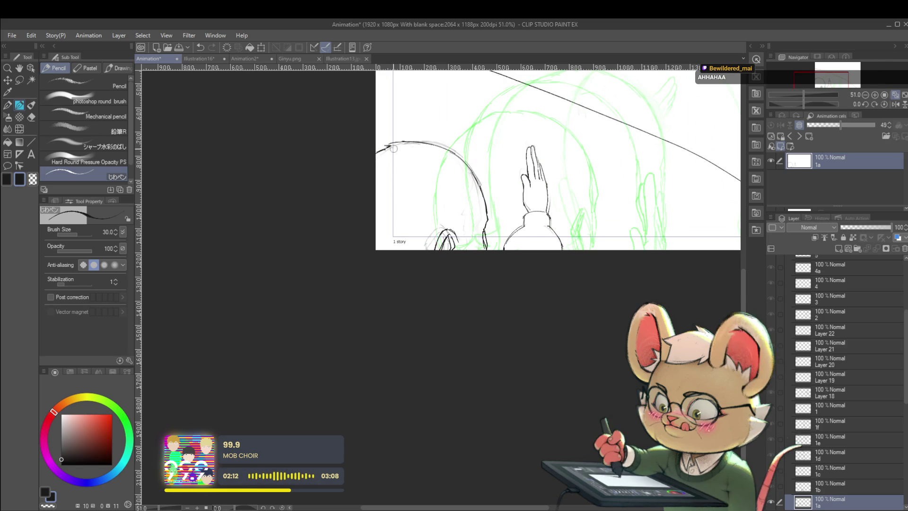
pyautogui.moveTo(476, 107); pyautogui.dragTo(452, 112)
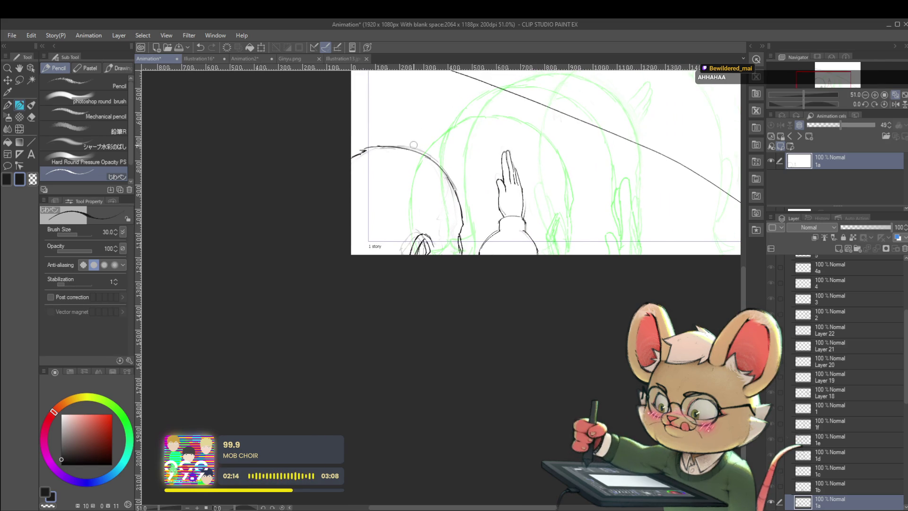
pyautogui.scroll(-3, 418, 148)
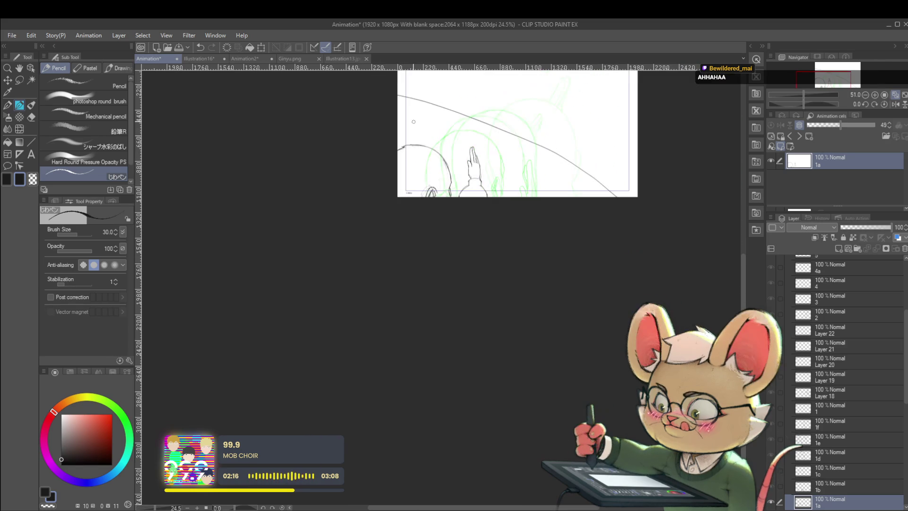
pyautogui.scroll(2, 444, 175)
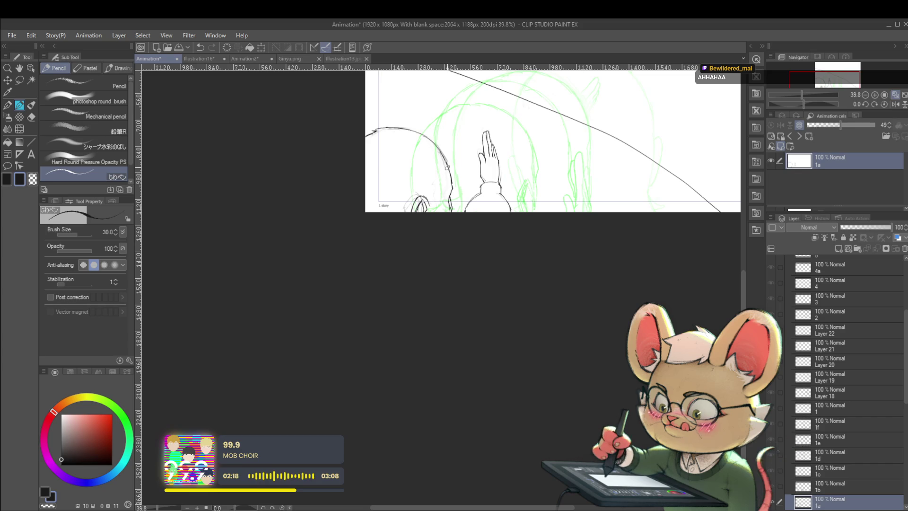
pyautogui.moveTo(447, 176); pyautogui.dragTo(446, 205)
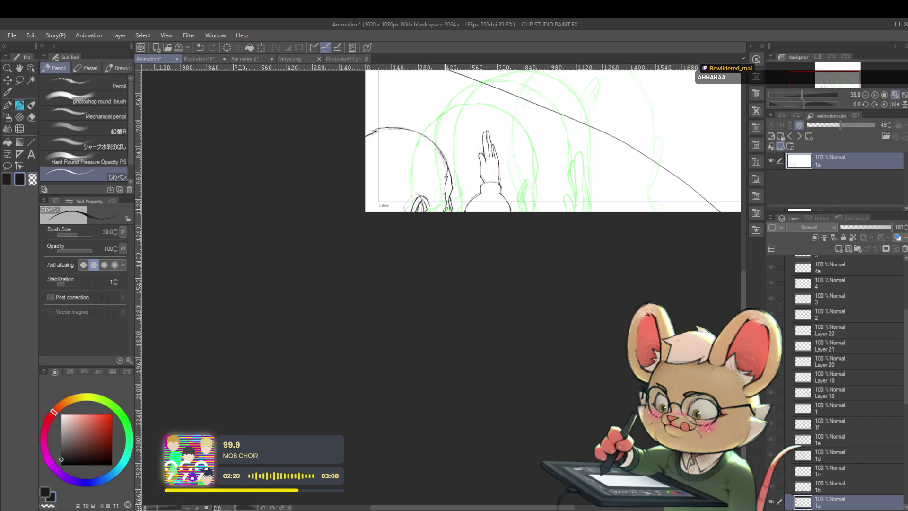
# - Freehand-lasso a small piece at the head's bottom, transform and commit it, then mirror the view
pyautogui.press('m')
pyautogui.moveTo(415, 240); pyautogui.dragTo(435, 189)
pyautogui.hotkey('ctrl', 't')
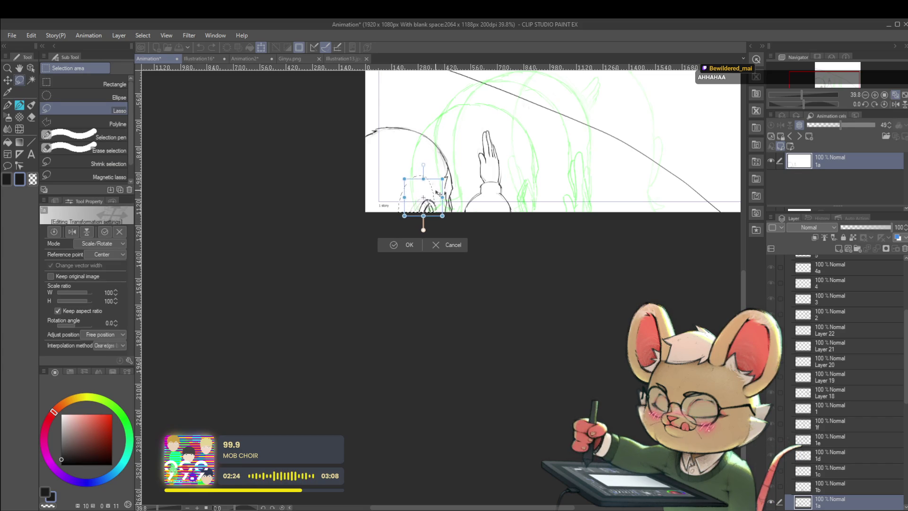
pyautogui.press('Return')
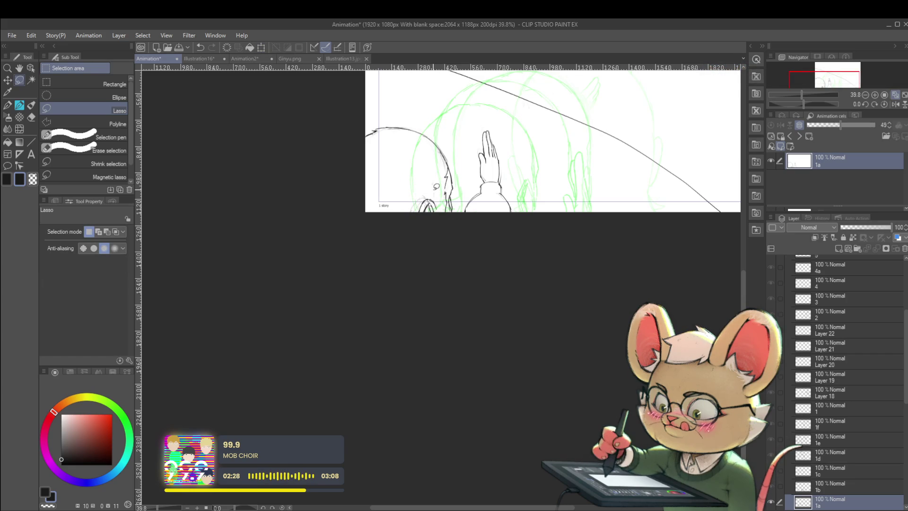
pyautogui.press('h')
pyautogui.scroll(3, 587, 196)
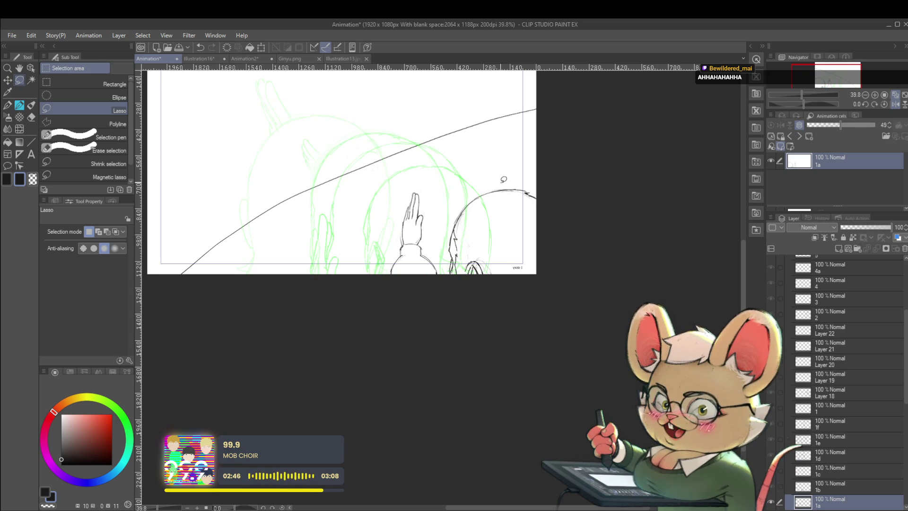
# - Flip the canvas back to normal and recenter the frame in the view
pyautogui.moveTo(646, 278); pyautogui.dragTo(644, 309)
pyautogui.click(895, 106)
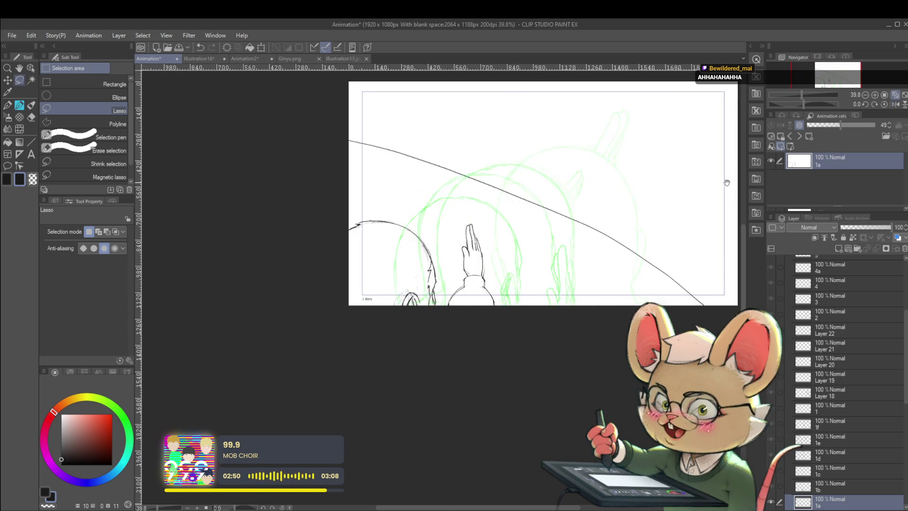
pyautogui.moveTo(641, 233); pyautogui.dragTo(608, 252)
pyautogui.moveTo(630, 220); pyautogui.dragTo(588, 243)
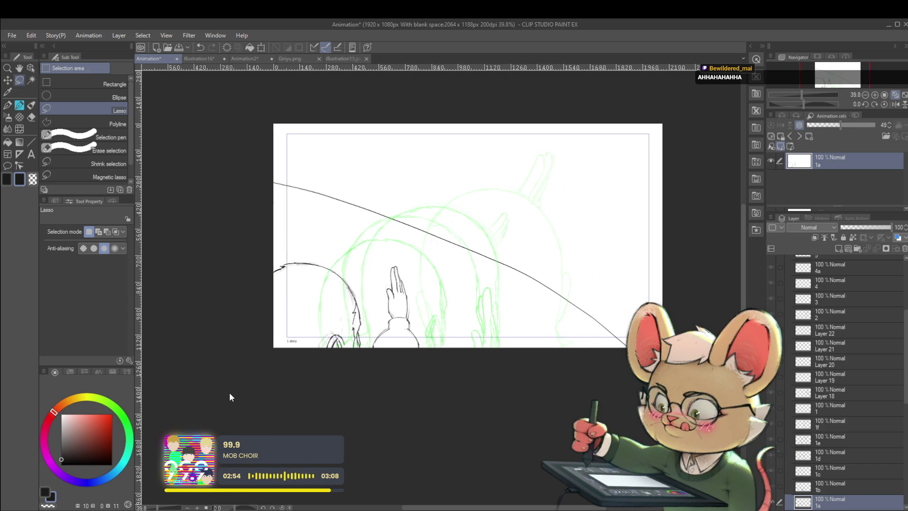
# - Play the animation to review it, stopping on the hand and curve frame
pyautogui.press('Return')
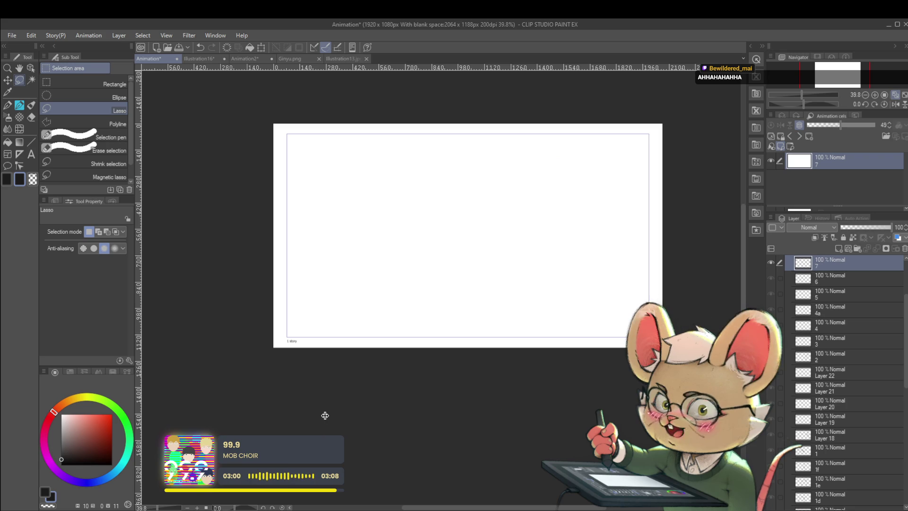
pyautogui.press('space')
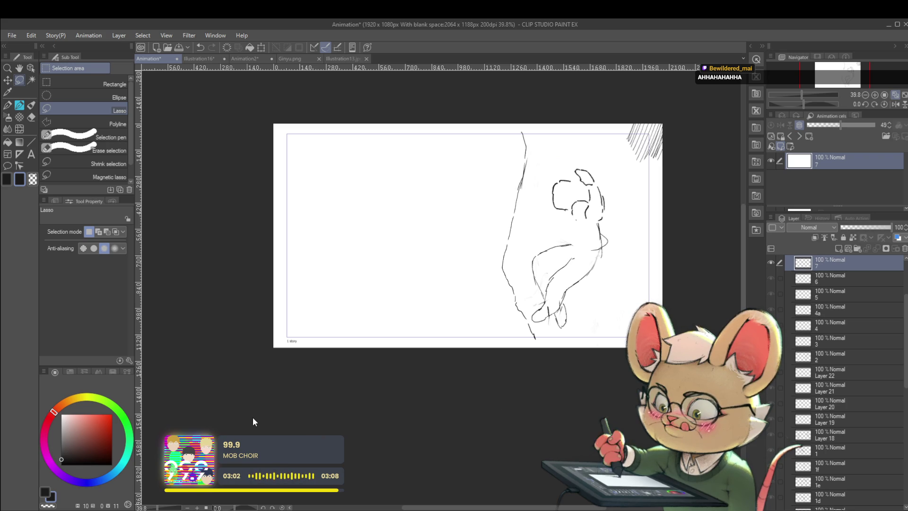
pyautogui.moveTo(449, 510)
pyautogui.mouseDown()
pyautogui.moveTo(335, 510)
pyautogui.moveTo(458, 510)
pyautogui.mouseUp()
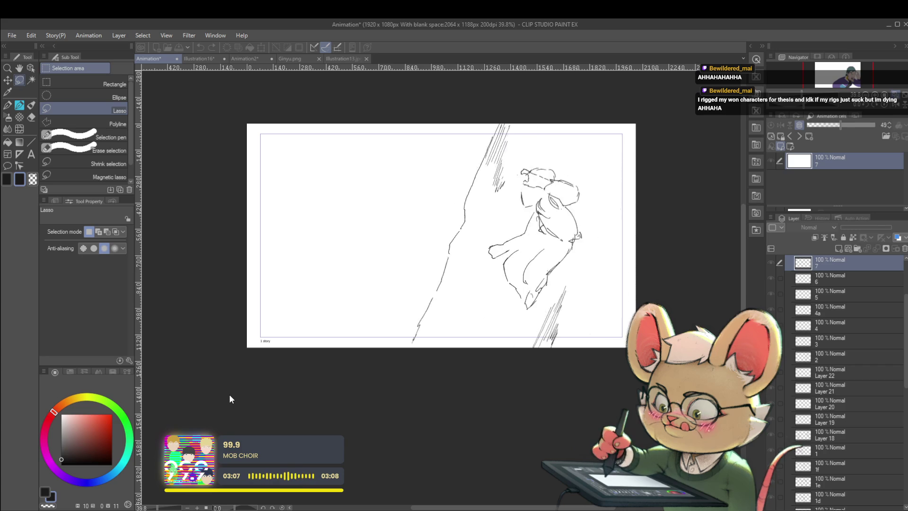
pyautogui.press('space')
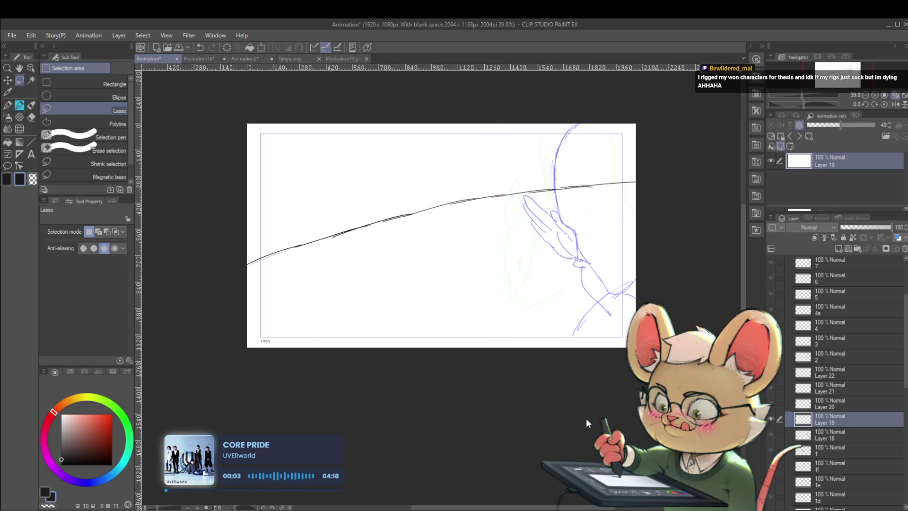
# - Replay the animation a few times, stop back on cel 1a, and select the Real G-Pen
pyautogui.press('space')
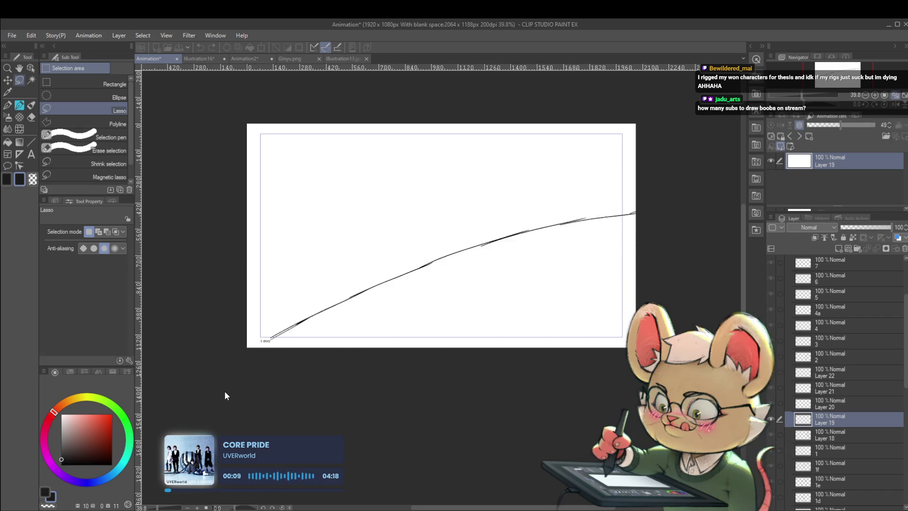
pyautogui.press('space')
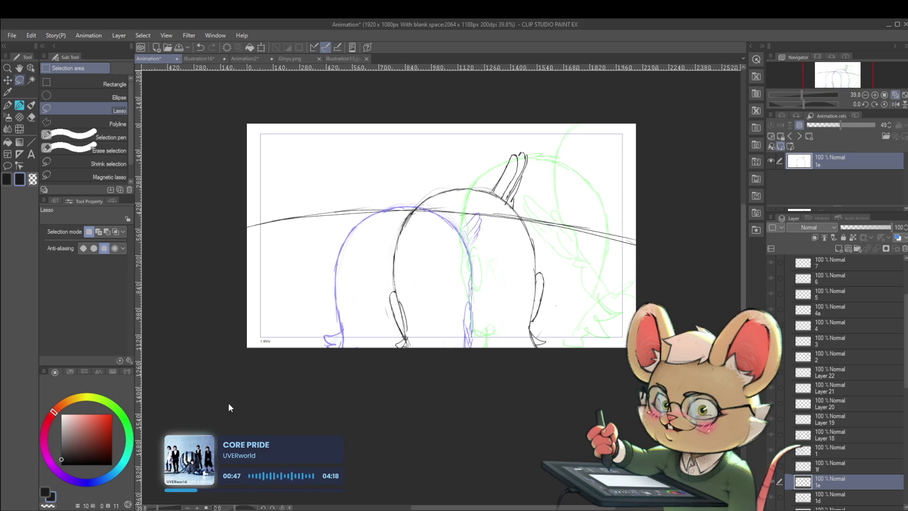
pyautogui.press('space')
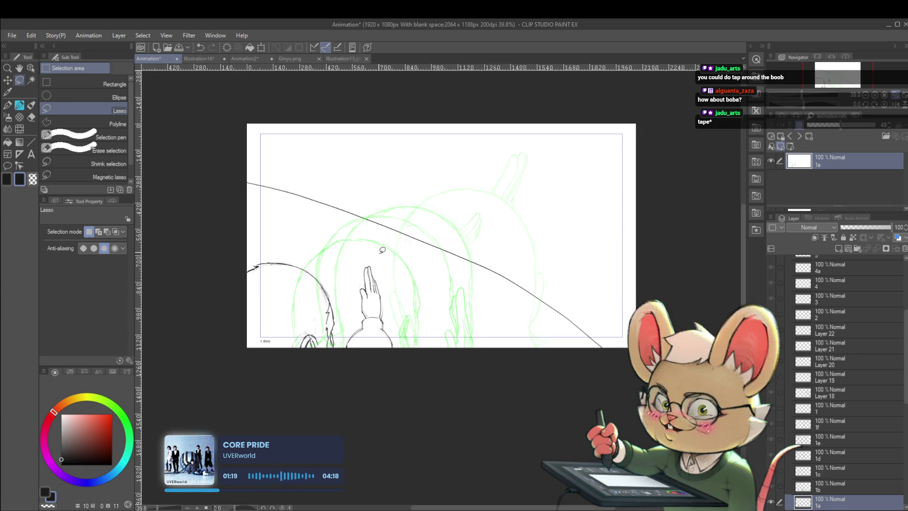
pyautogui.press('p')
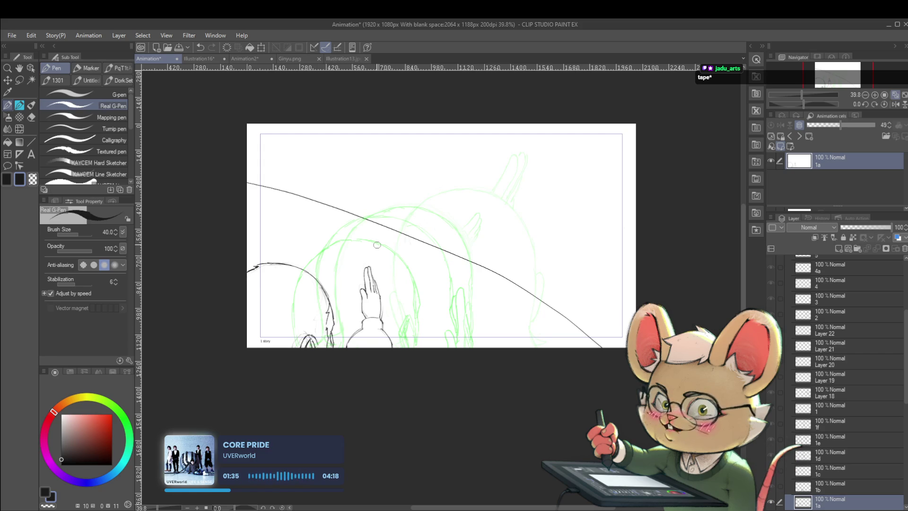
# - Step through cels 1b to 1f and back, comparing the drawings over onion skins
pyautogui.press('Right')
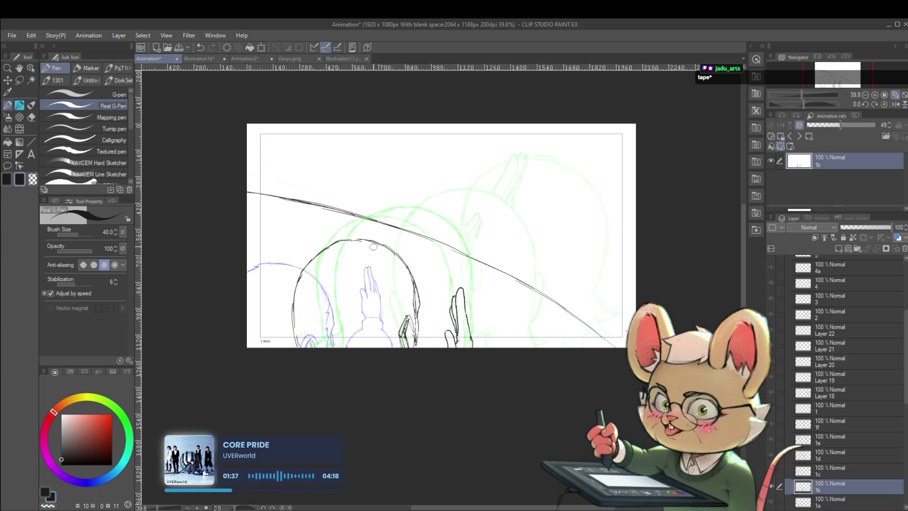
pyautogui.press('Right')
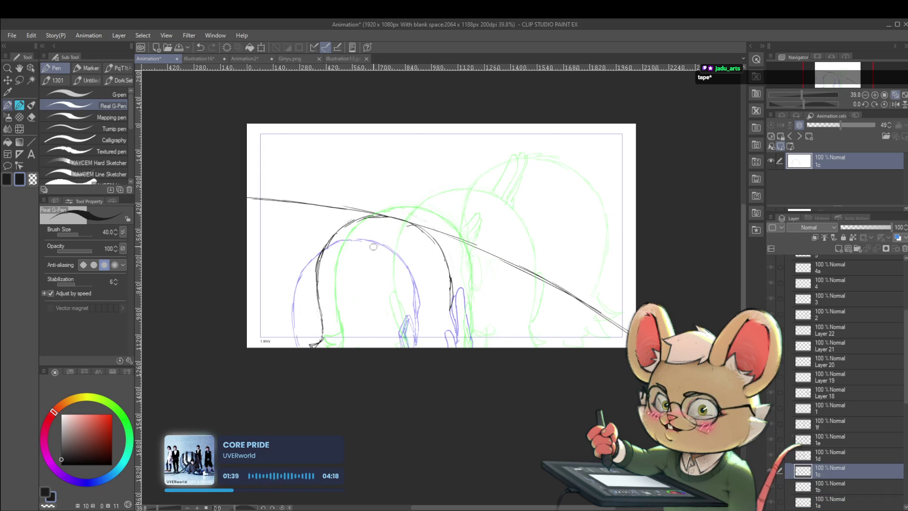
pyautogui.press('Left')
pyautogui.press('Right')
pyautogui.press('Right')
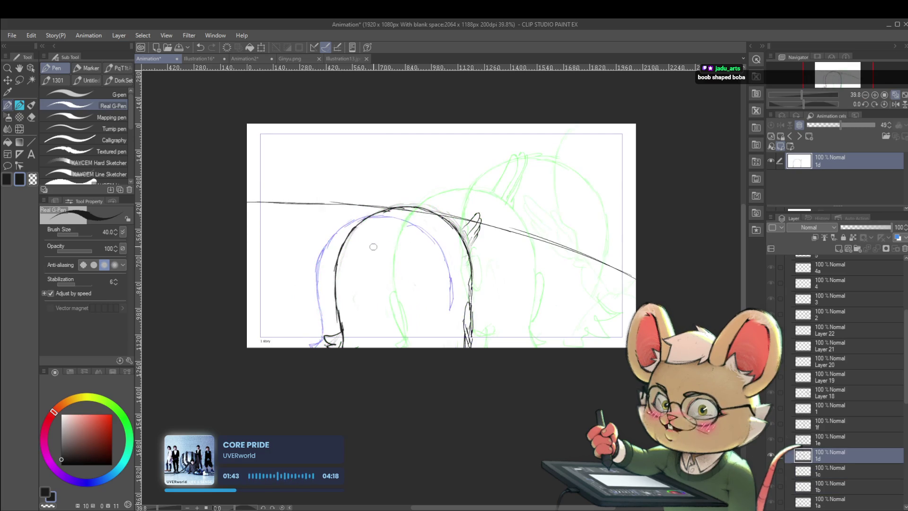
pyautogui.press('Right')
pyautogui.press('Right')
pyautogui.press('Left')
pyautogui.press('Left')
pyautogui.press('Left')
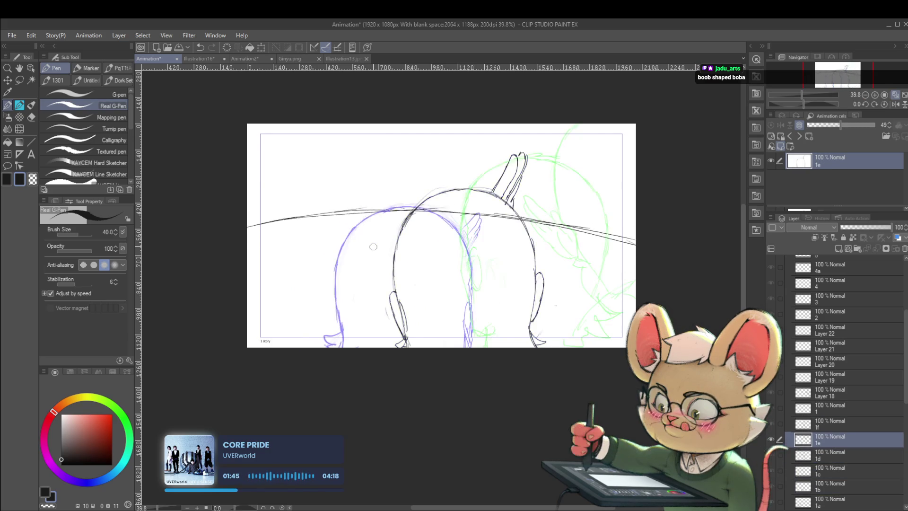
pyautogui.press('Left')
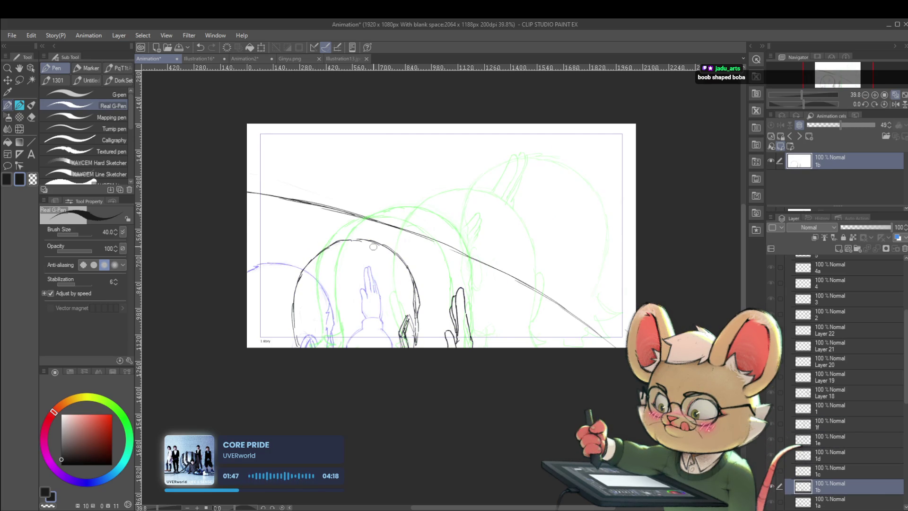
# - Return to frame 1a, sketch a cuff at the raised hand's wrist, then undo the last stroke
pyautogui.press('Left')
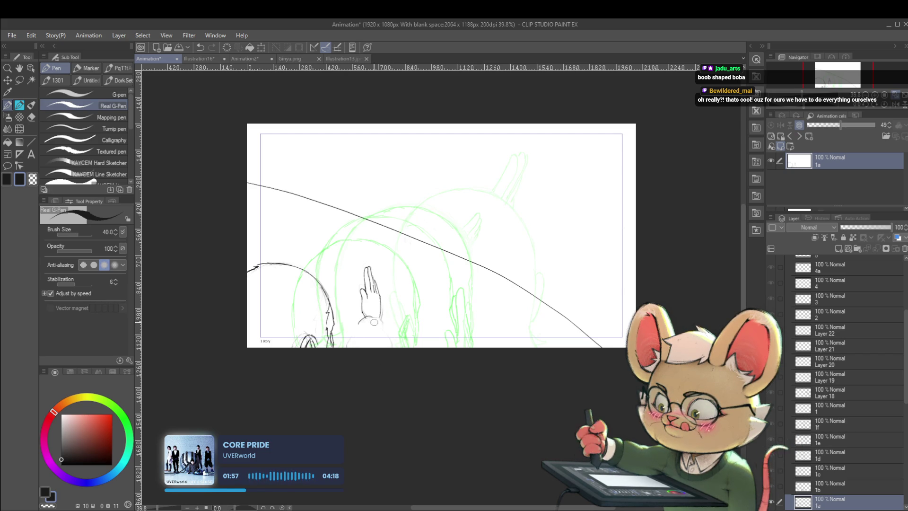
pyautogui.moveTo(361, 325); pyautogui.dragTo(382, 314)
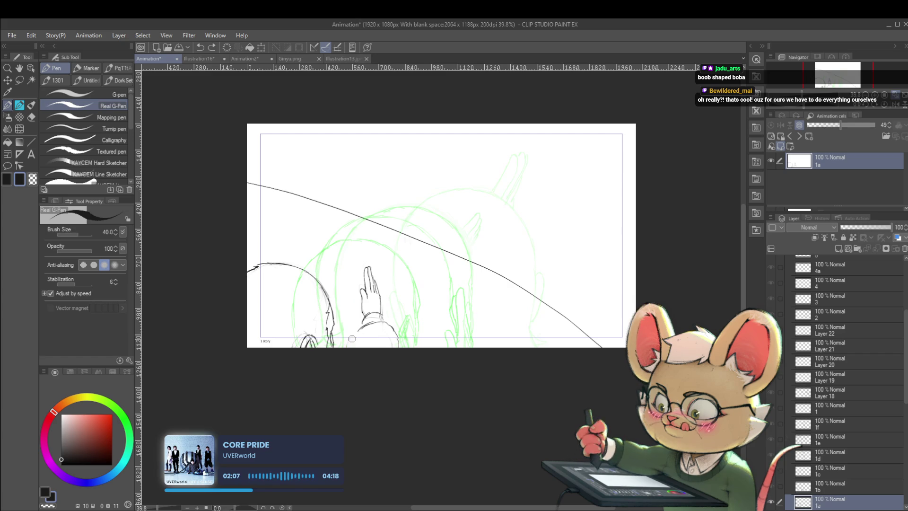
pyautogui.hotkey('ctrl', 'z')
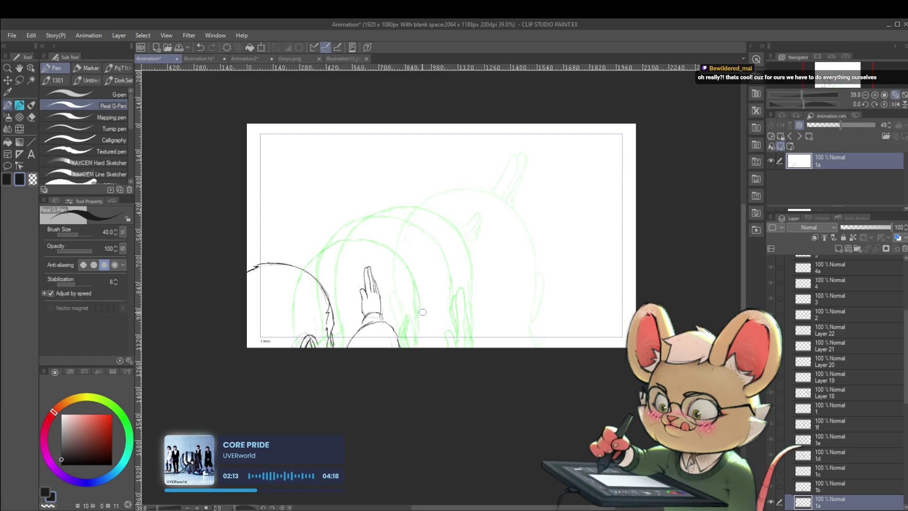
# - Lasso the raised hand and nudge it up-right, check it against frame 1b, then undo
pyautogui.hotkey('ctrl', 't')
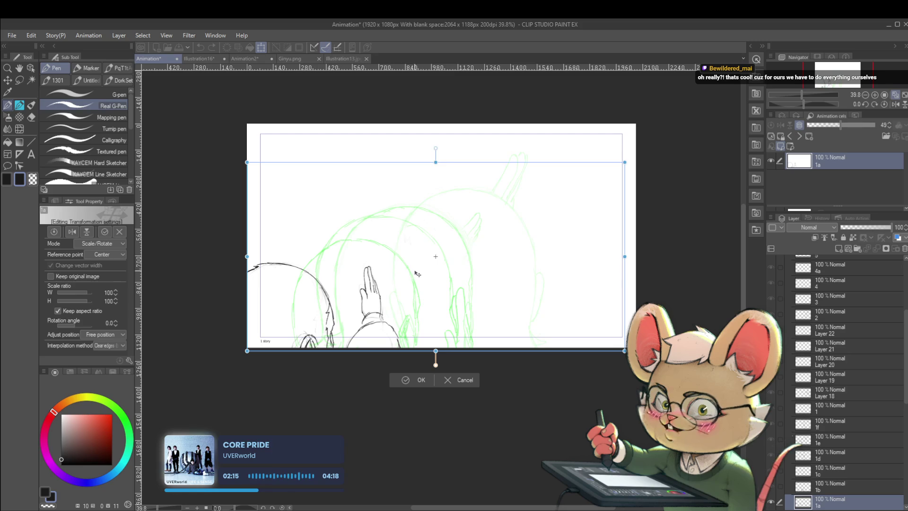
pyautogui.press('Return')
pyautogui.press('p')
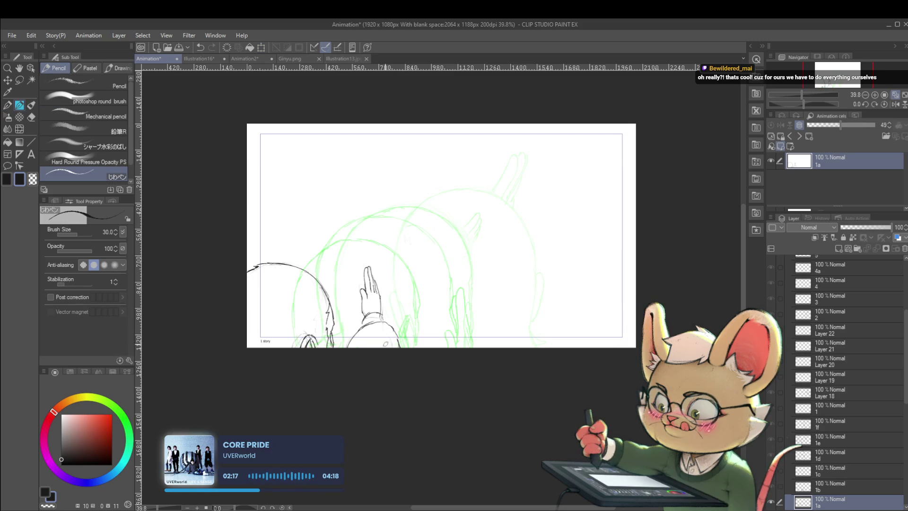
pyautogui.press('m')
pyautogui.moveTo(345, 309); pyautogui.dragTo(385, 420)
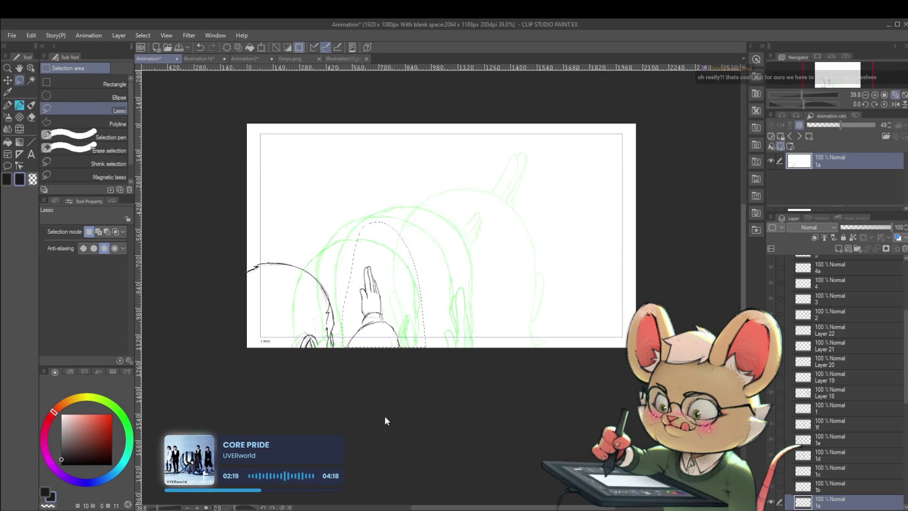
pyautogui.hotkey('ctrl', 't')
pyautogui.moveTo(406, 313); pyautogui.dragTo(408, 311)
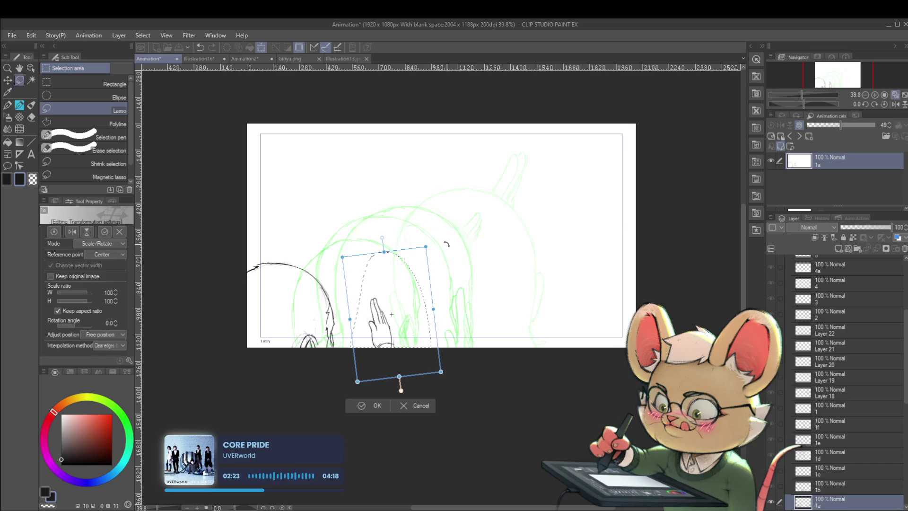
pyautogui.press('Return')
pyautogui.hotkey('ctrl', '.')
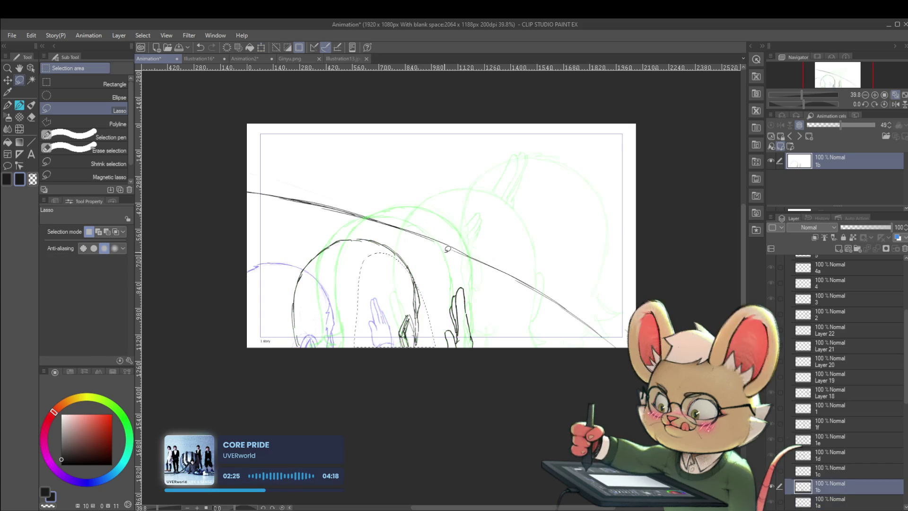
pyautogui.hotkey('ctrl', ',')
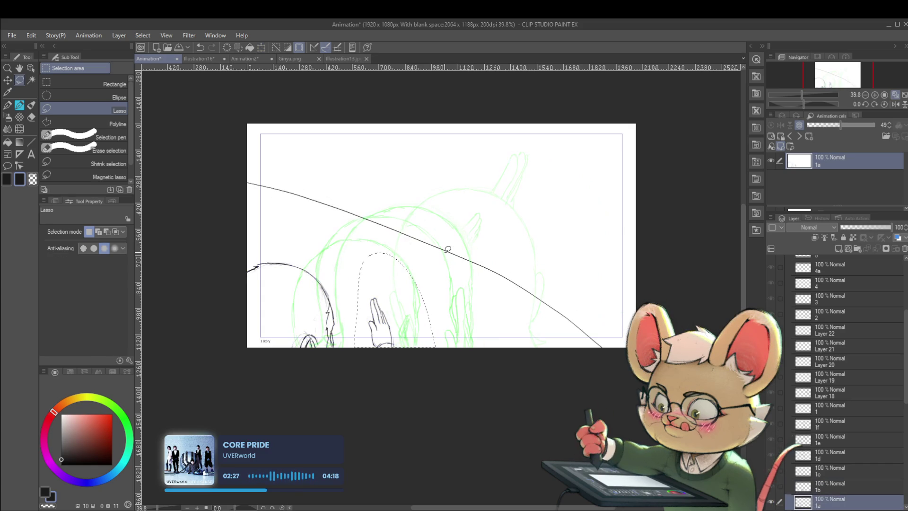
pyautogui.hotkey('ctrl', 'z')
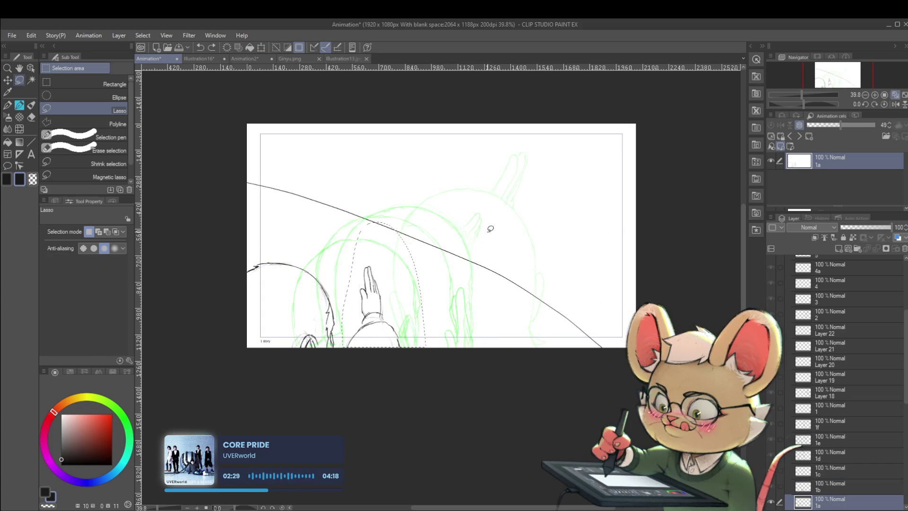
# - Reselect the raised hand tightly, squash it to 83% height, narrow it slightly and move it lower
pyautogui.moveTo(466, 217); pyautogui.dragTo(482, 229)
pyautogui.moveTo(341, 365); pyautogui.dragTo(352, 299)
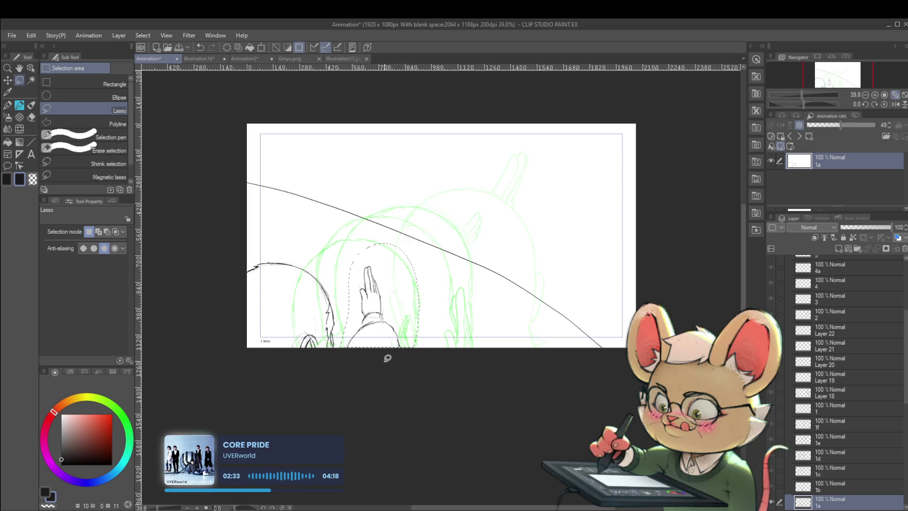
pyautogui.hotkey('ctrl', 't')
pyautogui.moveTo(377, 256); pyautogui.dragTo(373, 262)
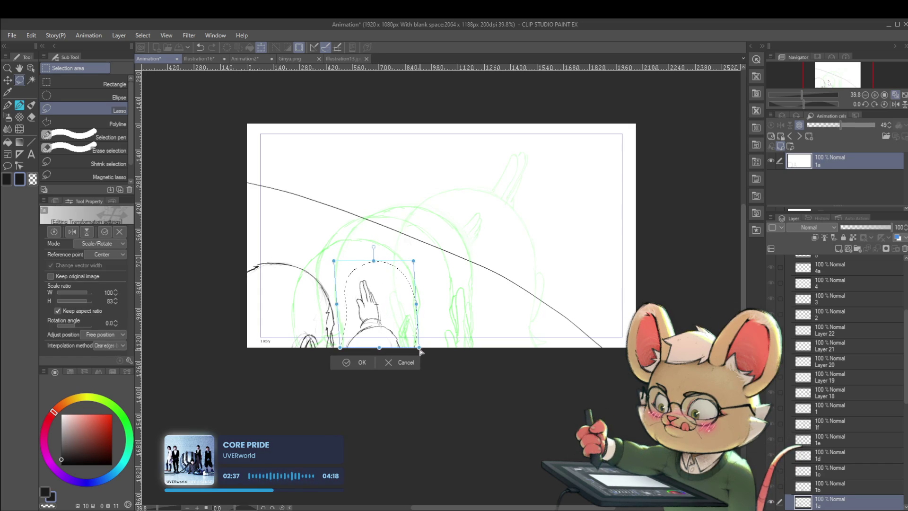
pyautogui.moveTo(334, 261); pyautogui.dragTo(342, 268)
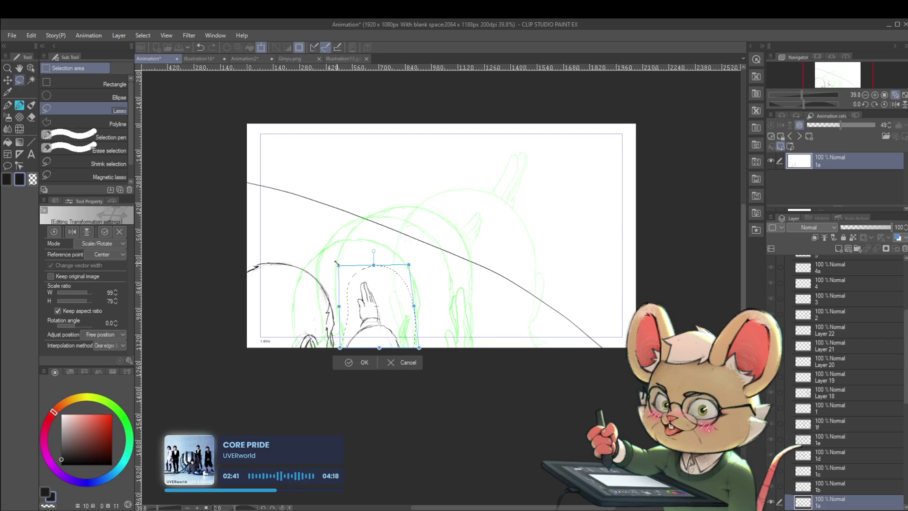
pyautogui.moveTo(401, 328); pyautogui.dragTo(406, 346)
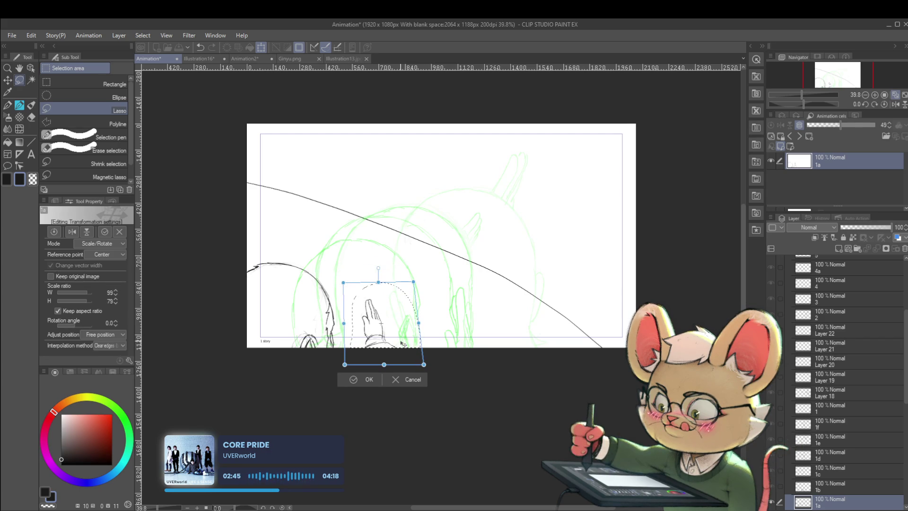
pyautogui.press('Return')
pyautogui.press('Return')
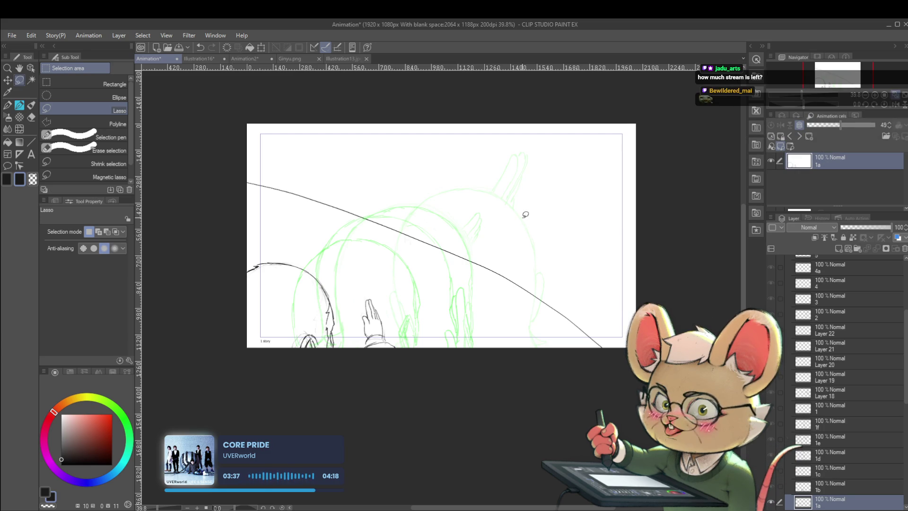
pyautogui.scroll(2, 541, 211)
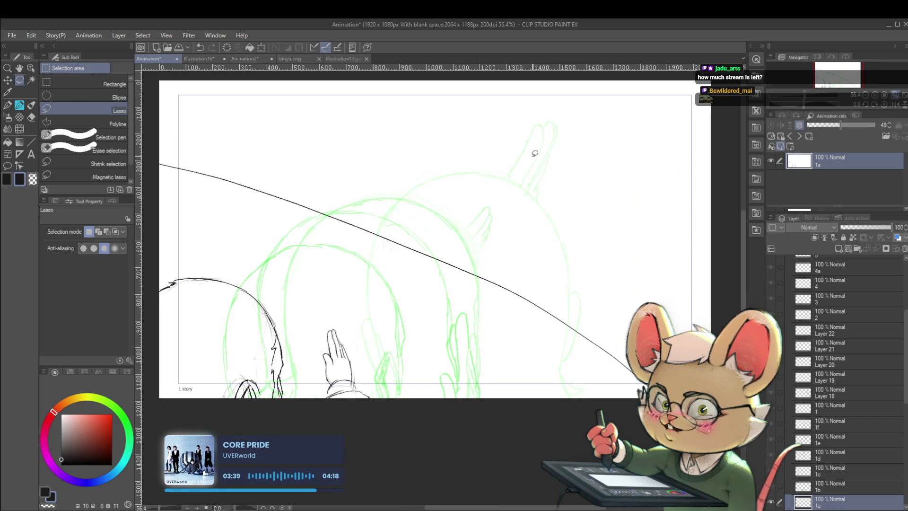
pyautogui.press('p')
pyautogui.scroll(-2, 521, 189)
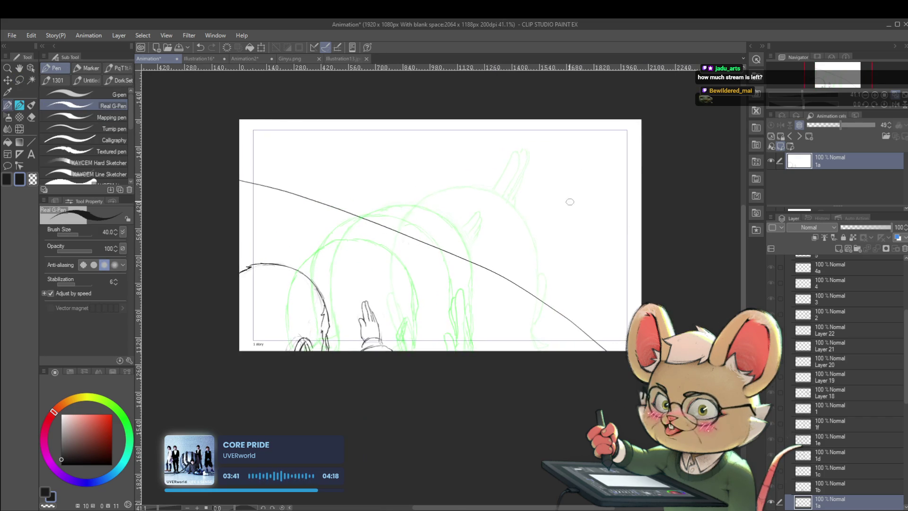
# - Set the drawing colour to blue on the colour wheel, drawing and undoing a test stroke
pyautogui.click(86, 481)
pyautogui.click(101, 434)
pyautogui.moveTo(506, 123); pyautogui.dragTo(505, 245)
pyautogui.hotkey('ctrl', 'z')
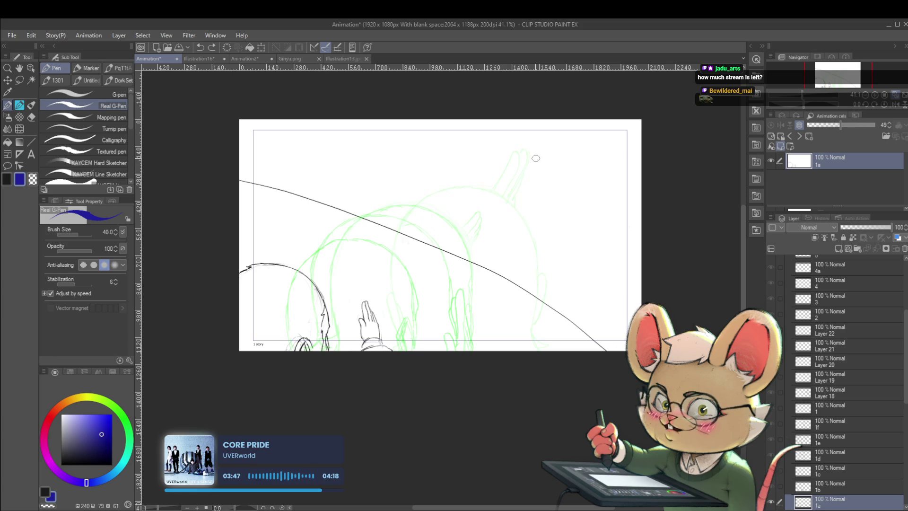
pyautogui.hotkey('ctrl', 'z')
# - Doodle a blue box with eye arcs and lines, plus a second box to its left
pyautogui.moveTo(459, 162)
pyautogui.mouseDown()
pyautogui.moveTo(589, 152)
pyautogui.moveTo(451, 197)
pyautogui.moveTo(579, 210)
pyautogui.mouseUp()
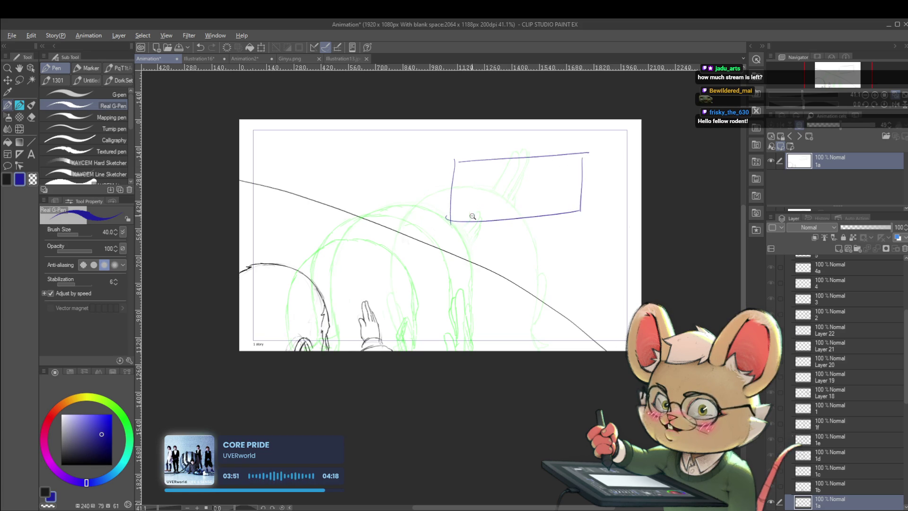
pyautogui.scroll(3, 472, 214)
pyautogui.moveTo(475, 190); pyautogui.dragTo(588, 215)
pyautogui.moveTo(606, 170); pyautogui.dragTo(655, 167)
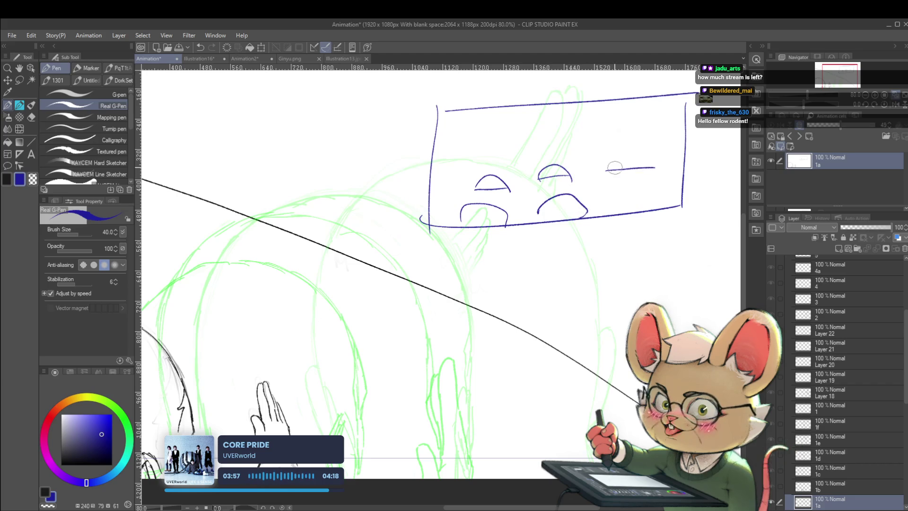
pyautogui.moveTo(630, 211); pyautogui.dragTo(647, 208)
pyautogui.moveTo(435, 110)
pyautogui.mouseDown()
pyautogui.moveTo(349, 115)
pyautogui.moveTo(346, 210)
pyautogui.moveTo(430, 226)
pyautogui.mouseUp()
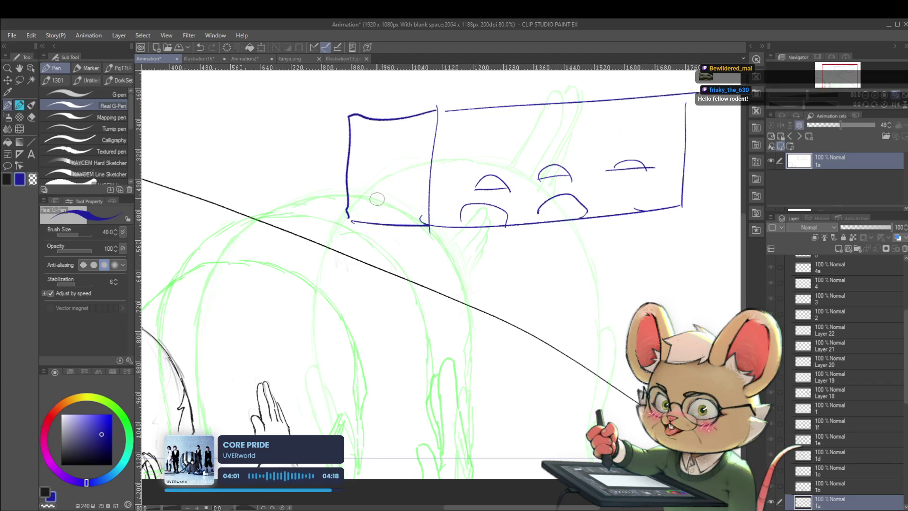
pyautogui.moveTo(515, 143); pyautogui.dragTo(384, 150)
# - Undo the blue doodle strokes one by one until only the original frame 1a remains
pyautogui.hotkey('ctrl', 'z')
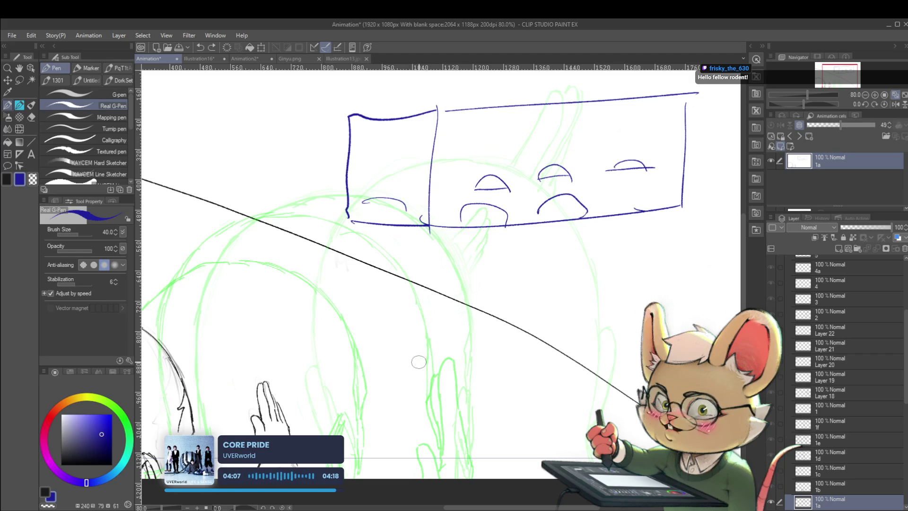
pyautogui.hotkey('ctrl', 'z')
pyautogui.hotkey('ctrl', 'z')
pyautogui.hotkey('ctrl', 'z')
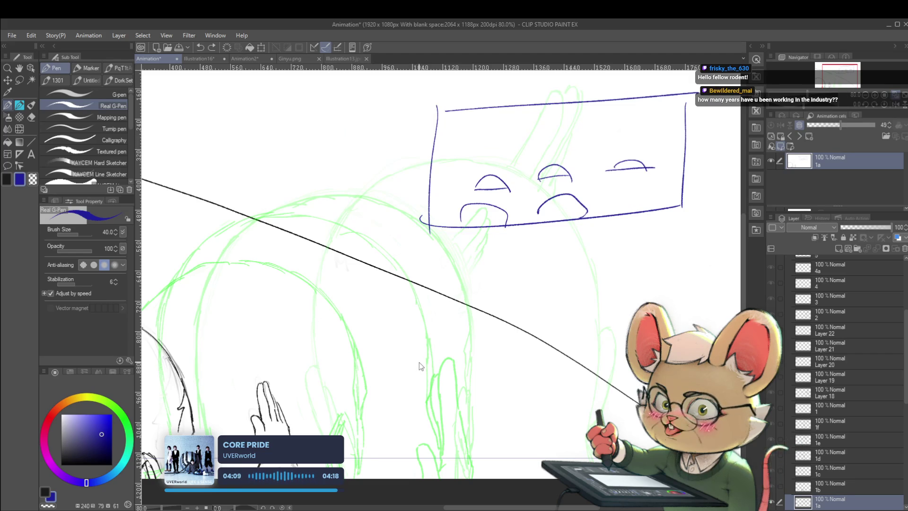
pyautogui.hotkey('ctrl', 'z')
pyautogui.hotkey('ctrl', 'z')
pyautogui.hotkey('ctrl', 'z')
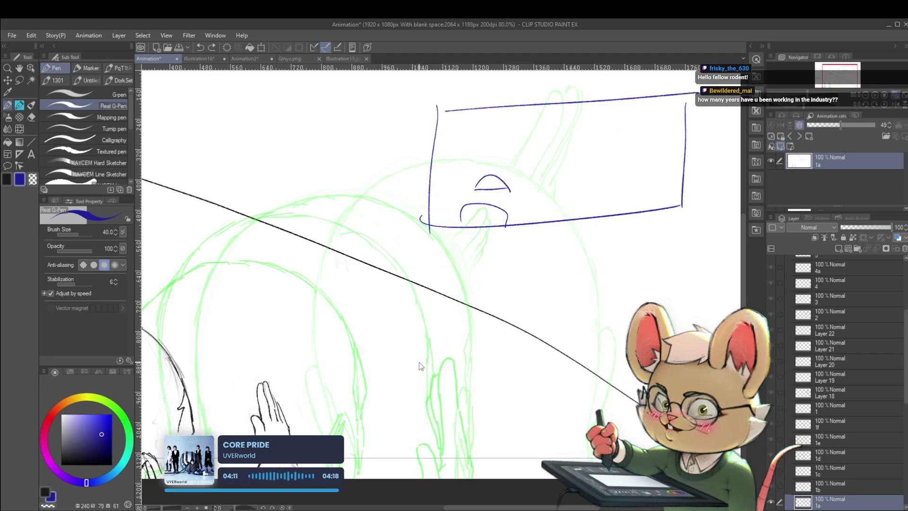
pyautogui.hotkey('ctrl', 'z')
pyautogui.hotkey('ctrl', 'z')
pyautogui.hotkey('ctrl', 'z')
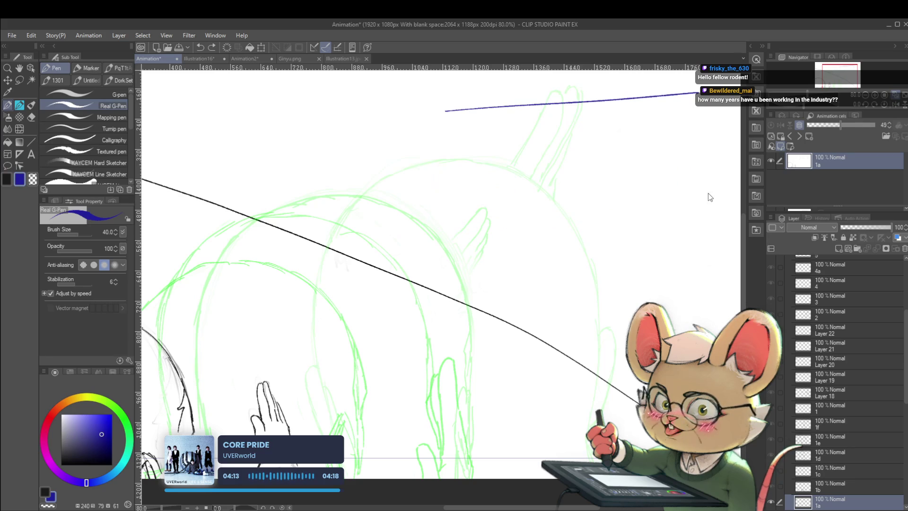
pyautogui.scroll(-3, 683, 216)
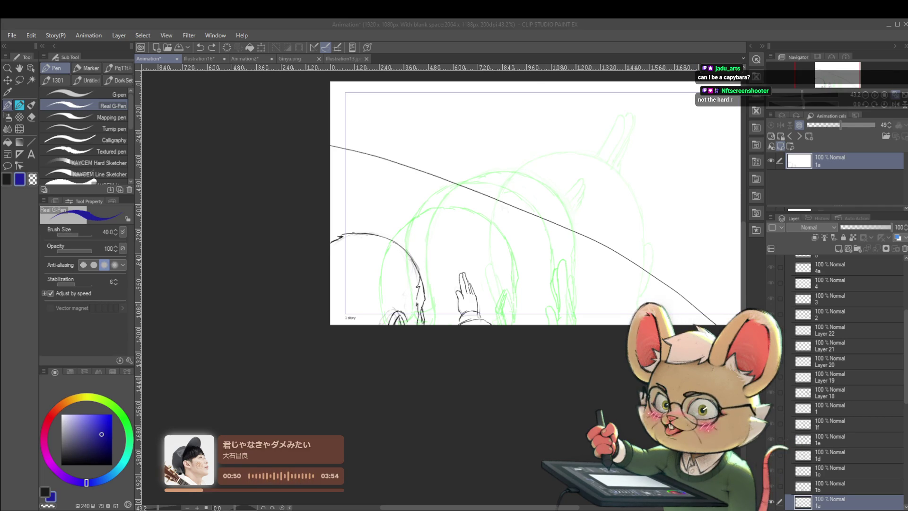
pyautogui.click(546, 271)
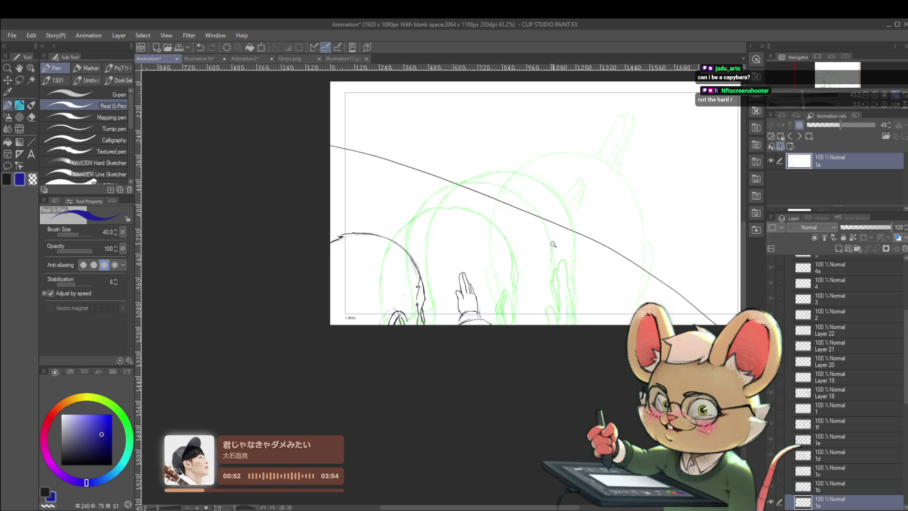
pyautogui.keyDown('ctrl'); pyautogui.keyDown('alt'); pyautogui.click(552, 246); pyautogui.keyUp('alt'); pyautogui.keyUp('ctrl')
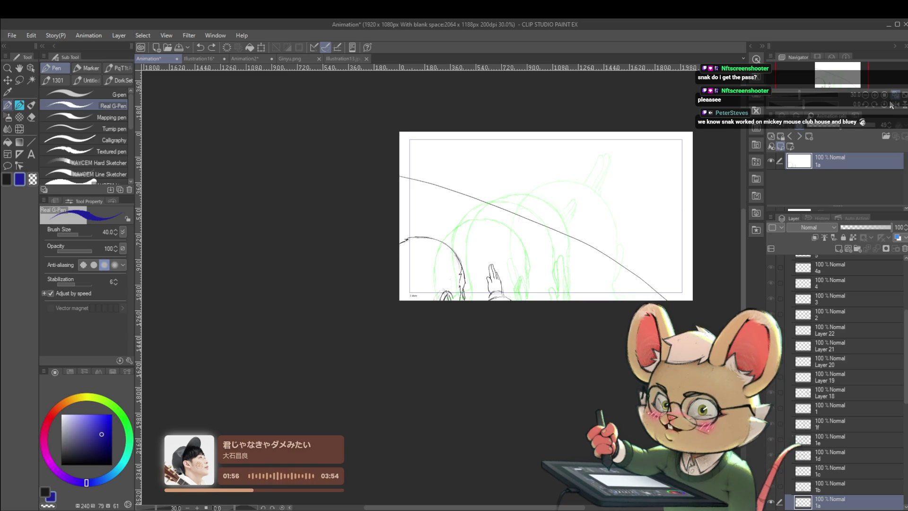
# - Mirror the view and step through cels 1b to 1e over the onion skins
pyautogui.click(893, 105)
pyautogui.moveTo(542, 209); pyautogui.dragTo(583, 173)
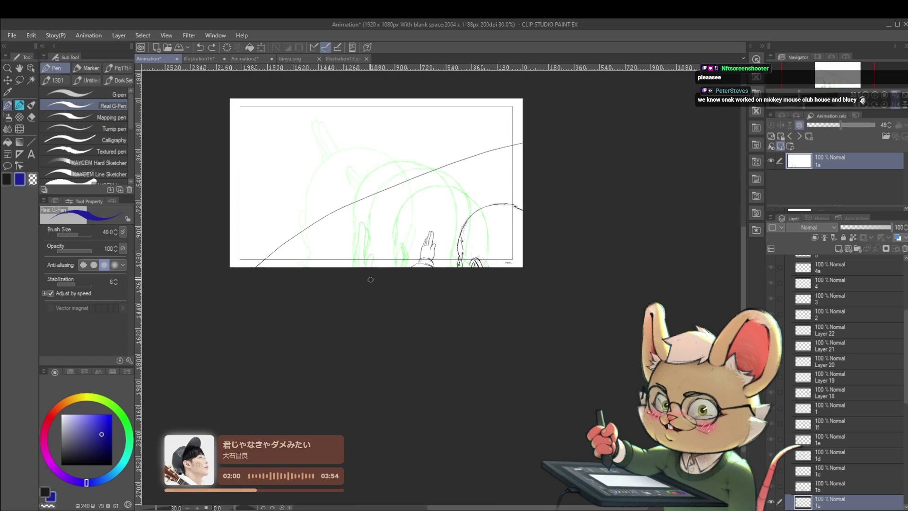
pyautogui.press('Right')
pyautogui.press('Left')
pyautogui.press('Right')
pyautogui.press('Right')
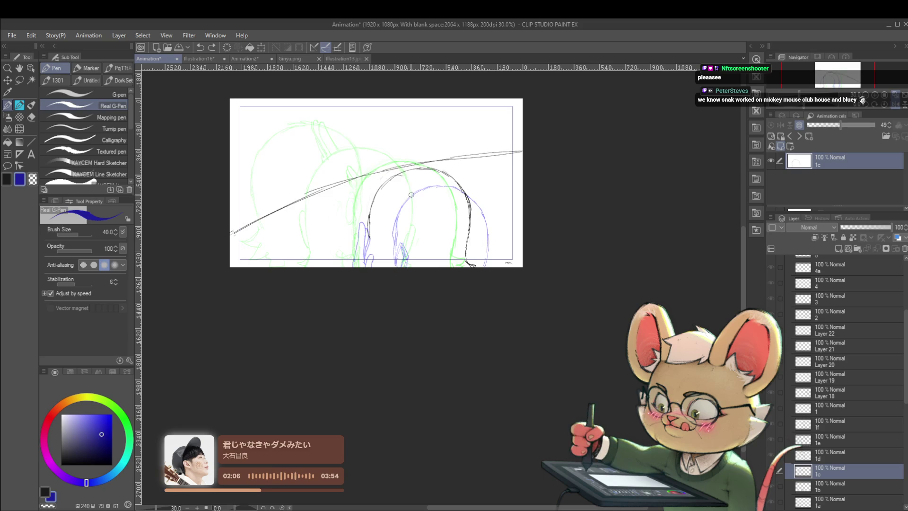
pyautogui.press('Right')
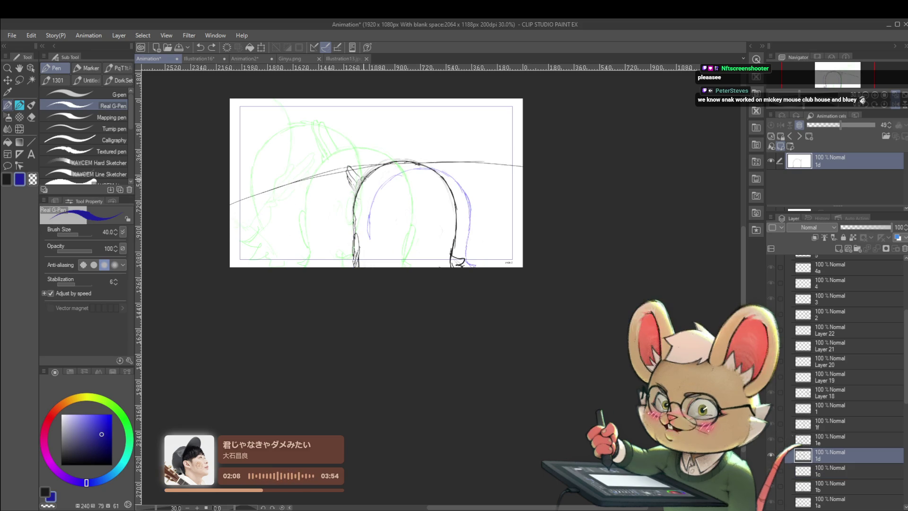
pyautogui.press('Right')
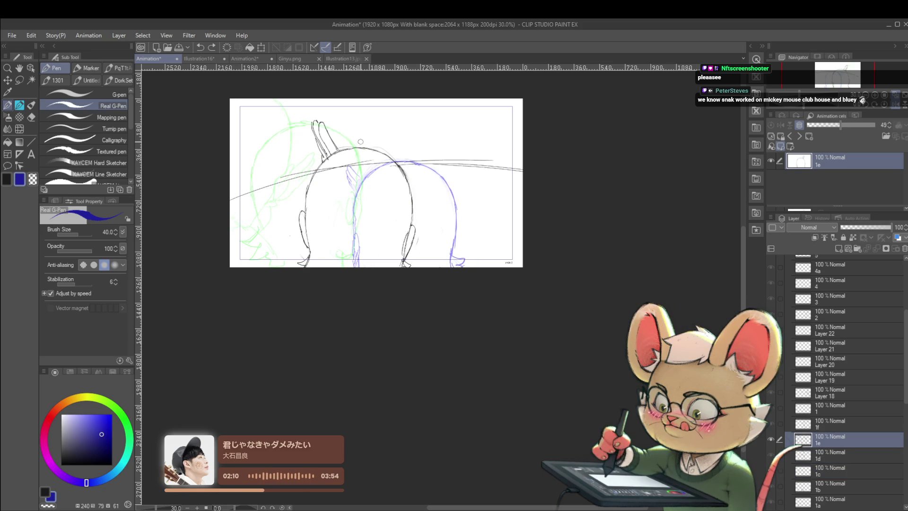
# - Cancel a transform on frame 1e, undo the antenna-tip stroke, then pencil a short stroke on frame 1f
pyautogui.hotkey('ctrl', 't')
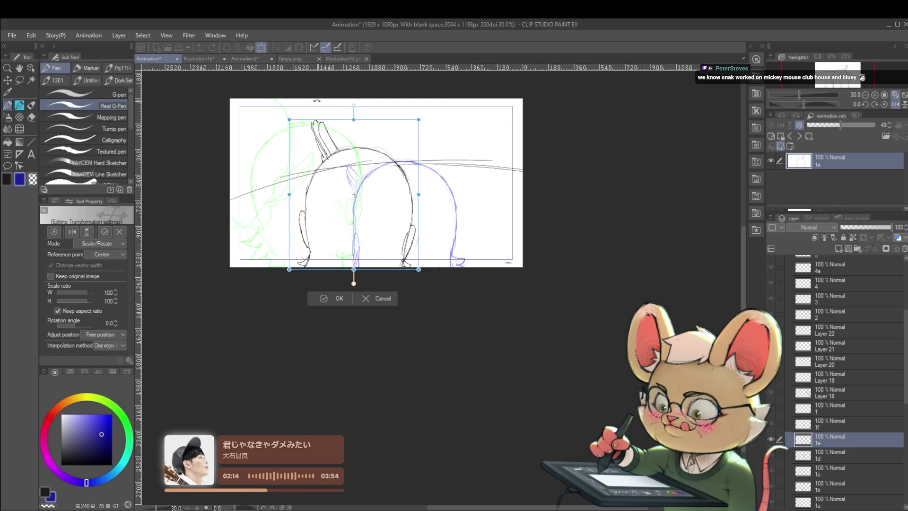
pyautogui.press('Return')
pyautogui.hotkey('ctrl', 'z')
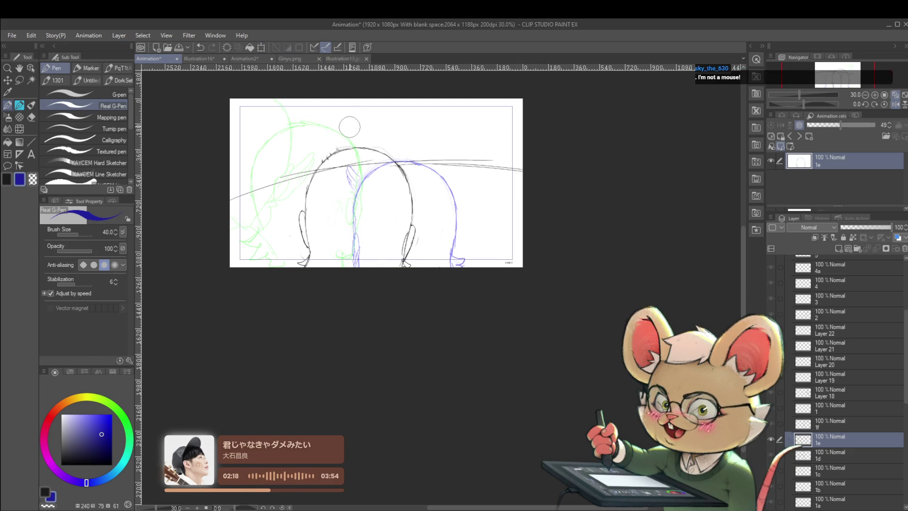
pyautogui.press('Right')
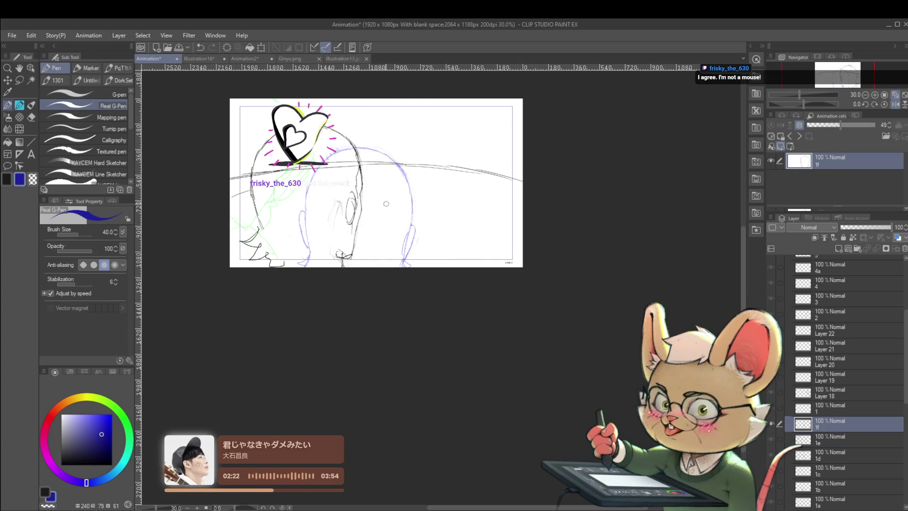
pyautogui.press('p')
pyautogui.moveTo(364, 192); pyautogui.dragTo(382, 186)
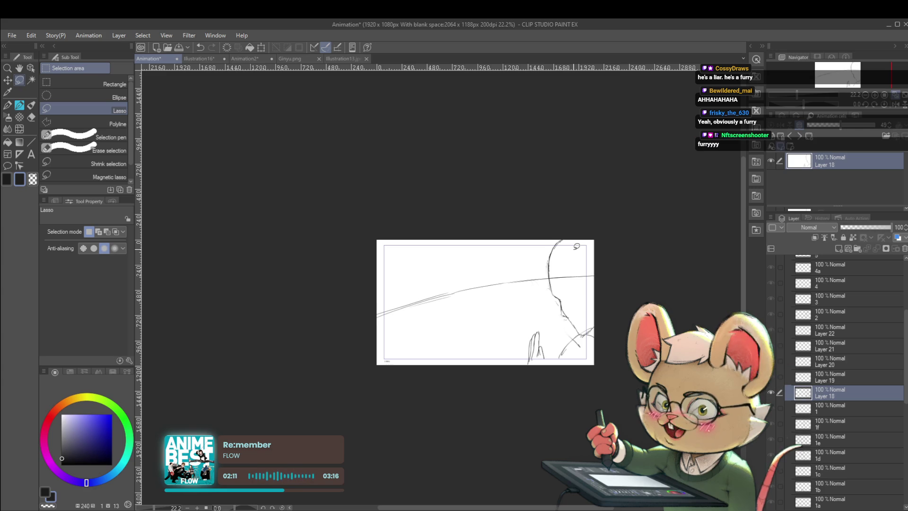
# - Mirror the view to check it, then erase the upper head-outline curve on Layer 18
pyautogui.click(874, 105)
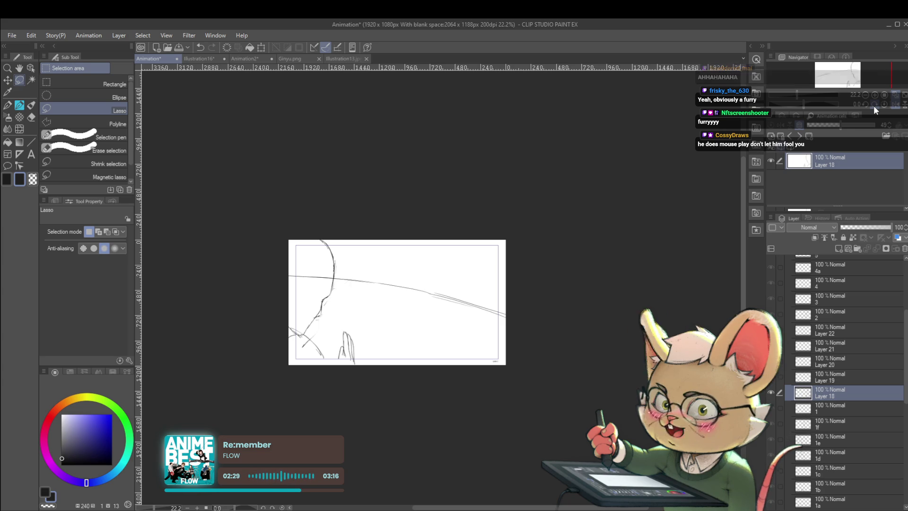
pyautogui.click(890, 106)
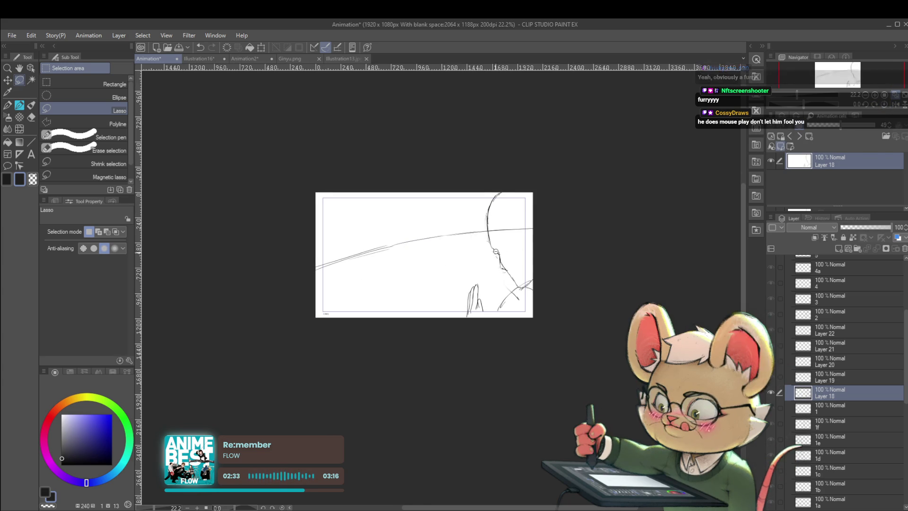
pyautogui.scroll(2, 494, 243)
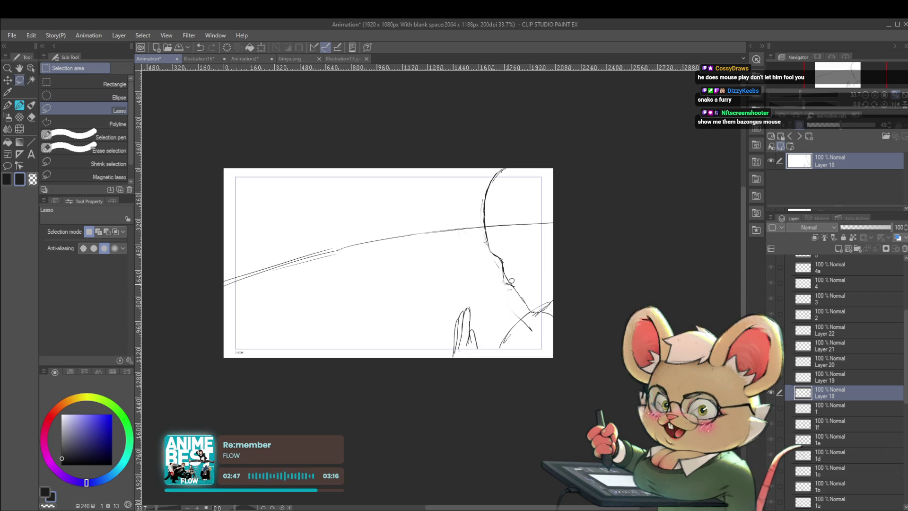
pyautogui.moveTo(492, 209)
pyautogui.mouseDown()
pyautogui.moveTo(490, 242)
pyautogui.moveTo(488, 222)
pyautogui.mouseUp()
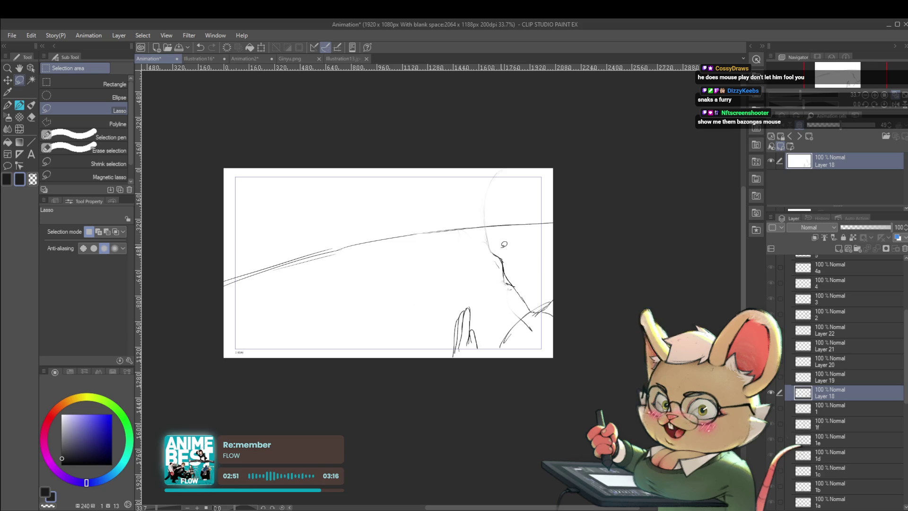
# - With the Pencil, undo the last stroke and redraw the back-of-head curve a little higher
pyautogui.press('p')
pyautogui.moveTo(489, 245); pyautogui.dragTo(473, 268)
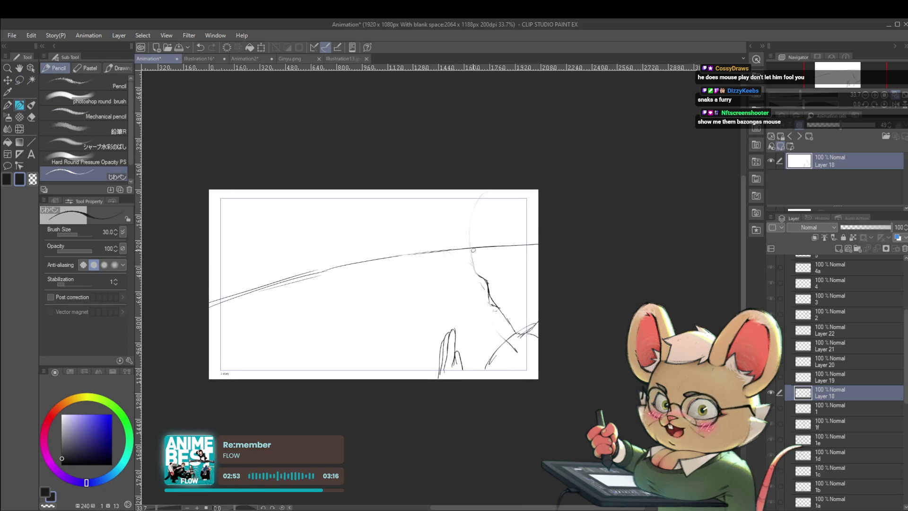
pyautogui.hotkey('ctrl', 'z')
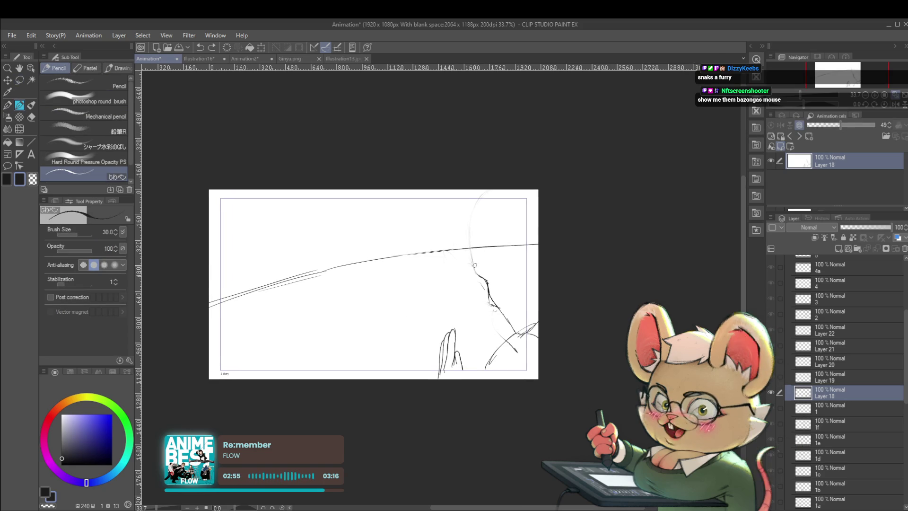
pyautogui.moveTo(472, 260)
pyautogui.mouseDown()
pyautogui.moveTo(470, 236)
pyautogui.moveTo(494, 252)
pyautogui.mouseUp()
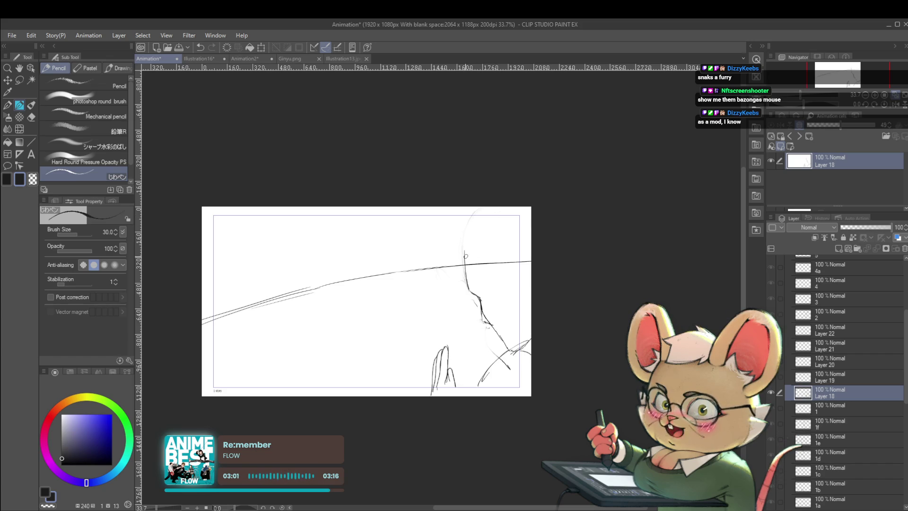
pyautogui.moveTo(472, 237)
pyautogui.mouseDown()
pyautogui.moveTo(474, 222)
pyautogui.moveTo(498, 207)
pyautogui.mouseUp()
pyautogui.scroll(-3, 526, 206)
pyautogui.scroll(2, 520, 262)
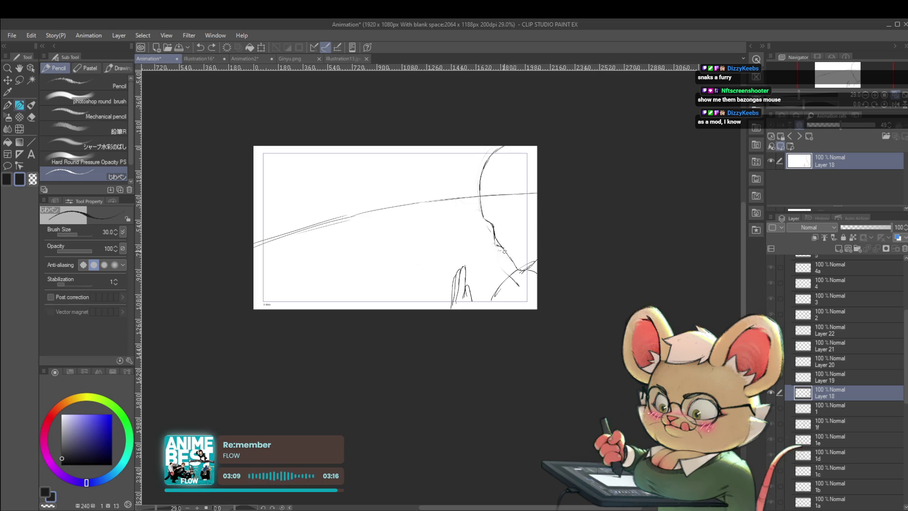
# - Extend the neck line toward the shoulder, then go to Layer 19 and play the animation
pyautogui.moveTo(503, 249); pyautogui.dragTo(515, 268)
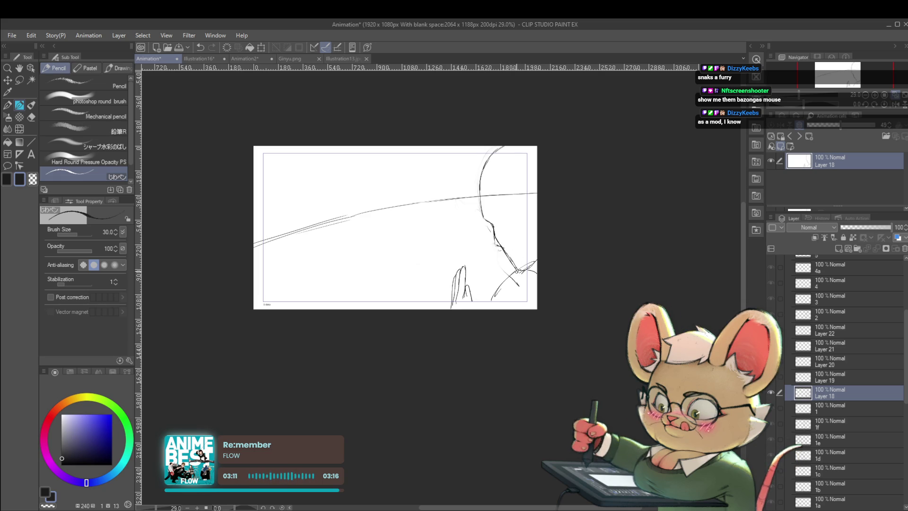
pyautogui.scroll(-3, 529, 264)
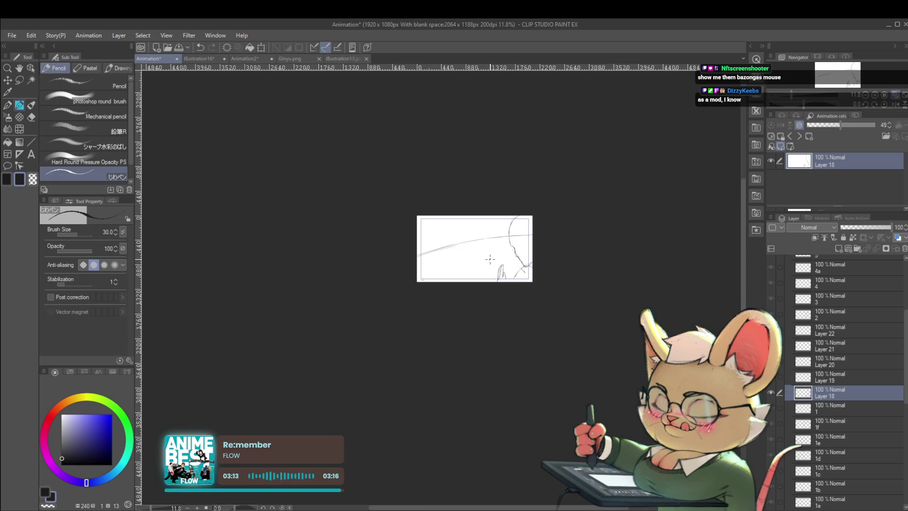
pyautogui.scroll(3, 533, 246)
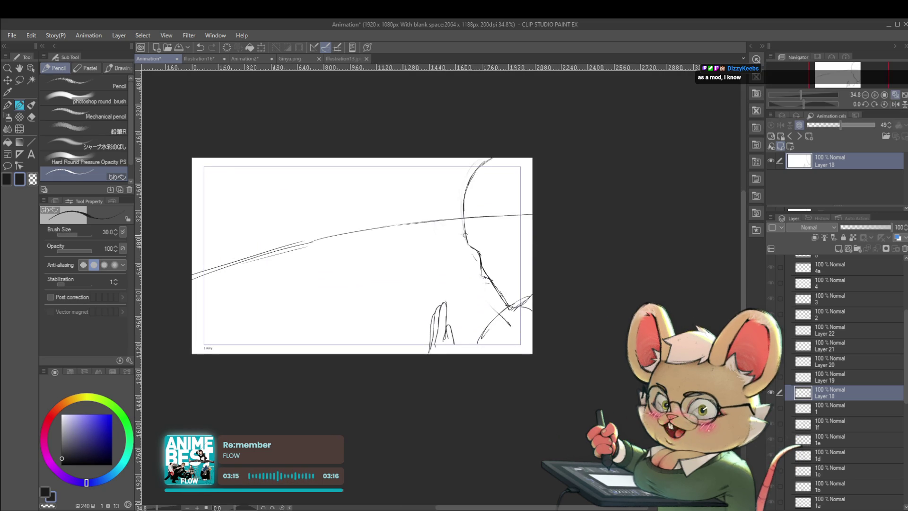
pyautogui.scroll(-3, 482, 215)
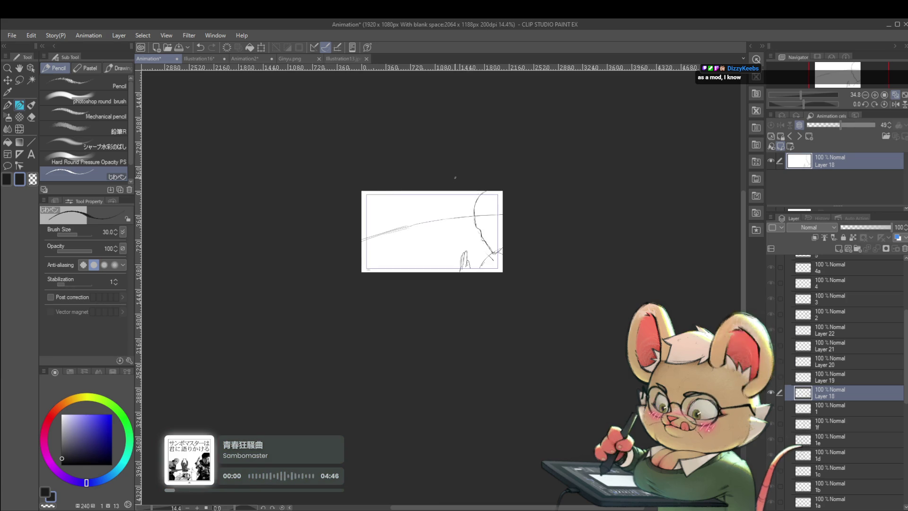
pyautogui.click(831, 377)
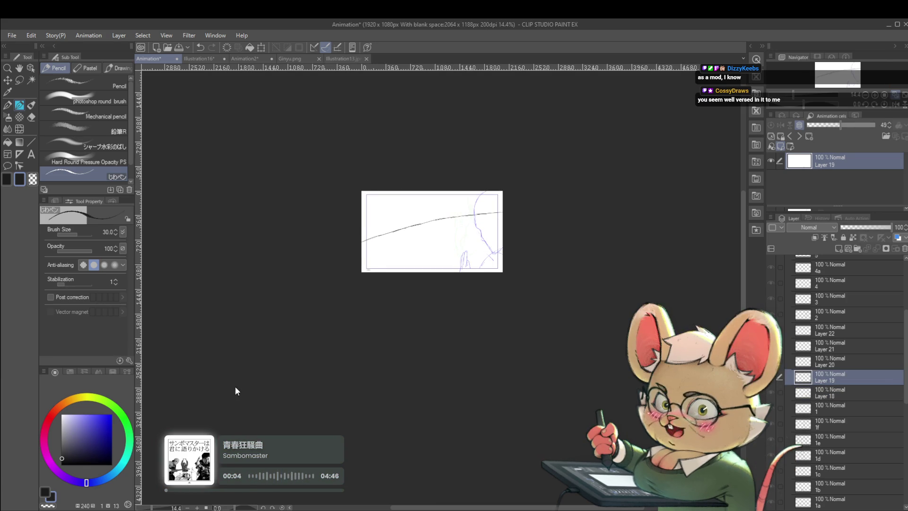
pyautogui.press('space')
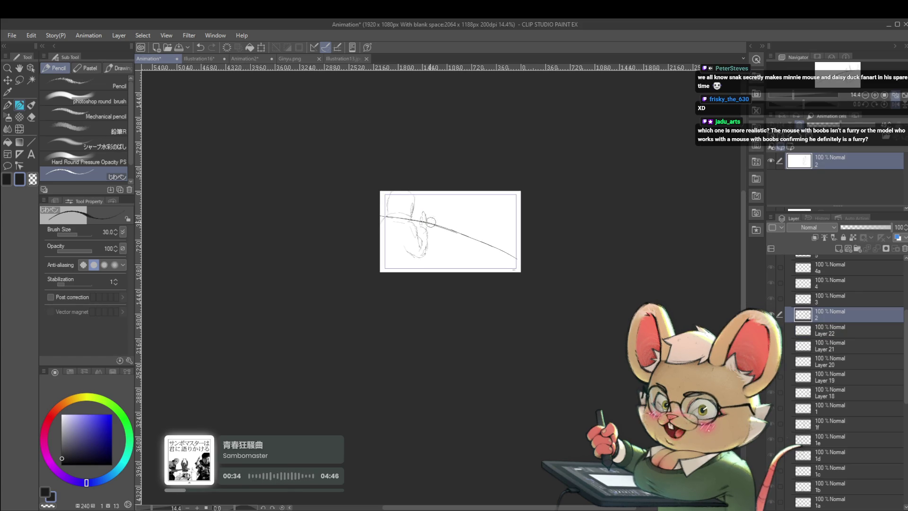
# - Play through the animation and stop on cel 2's rough figure beside the long arc
pyautogui.scroll(1, 459, 269)
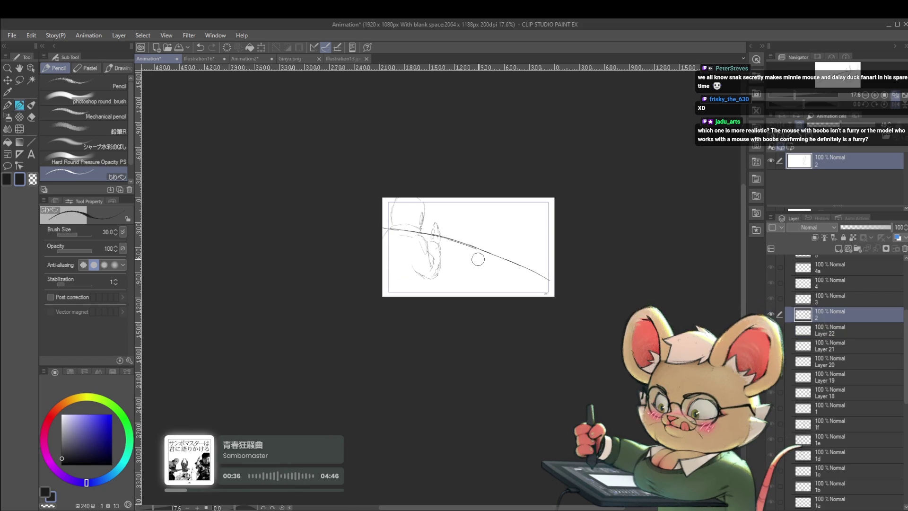
# - Erase cel 2's rough figure, replay the animation, and add a short lower-left stroke on frame 1e
pyautogui.moveTo(420, 270); pyautogui.dragTo(403, 264)
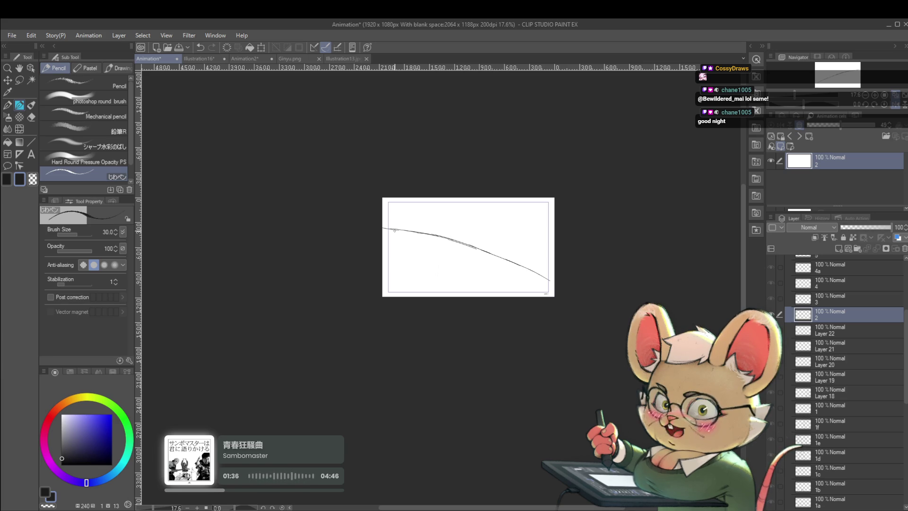
pyautogui.click(895, 105)
pyautogui.scroll(2, 473, 259)
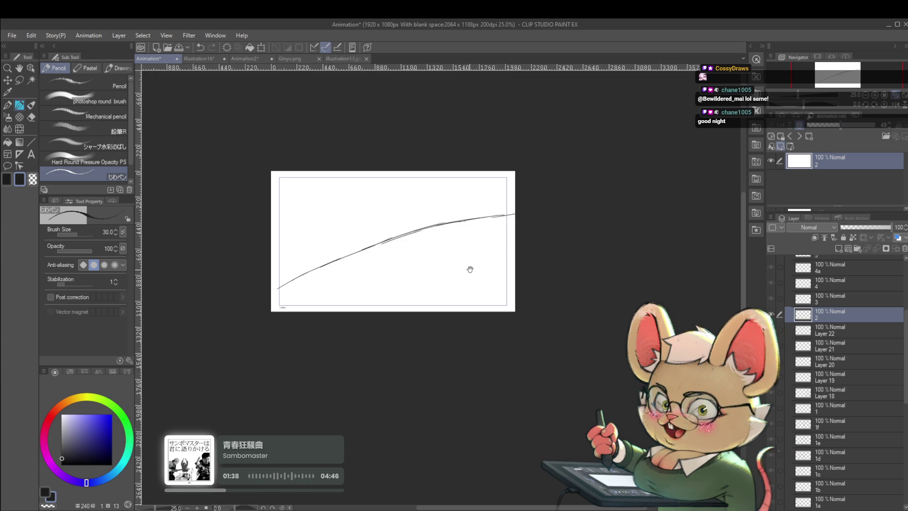
pyautogui.moveTo(467, 266); pyautogui.dragTo(497, 235)
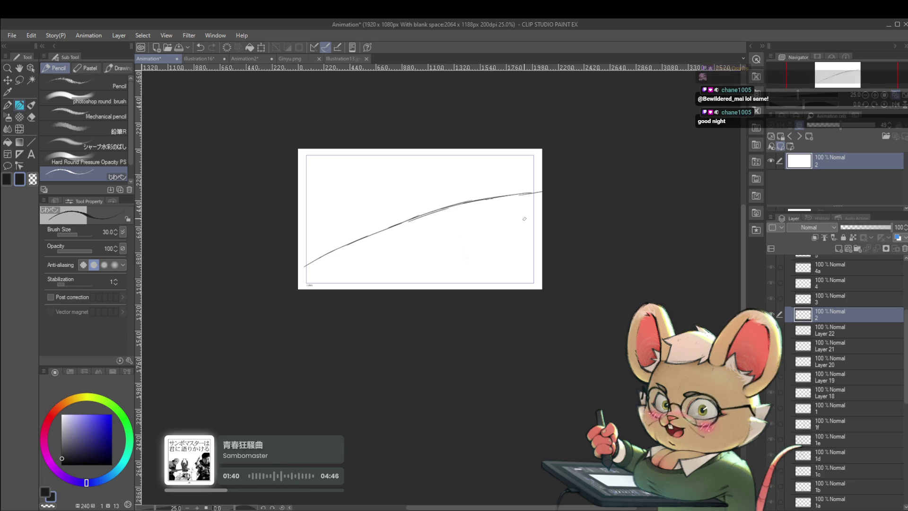
pyautogui.press('space')
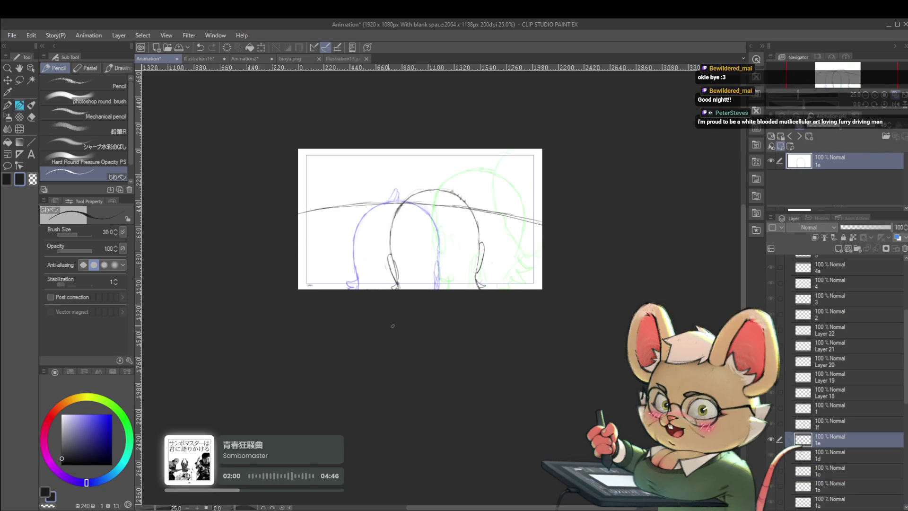
pyautogui.moveTo(355, 263); pyautogui.dragTo(352, 280)
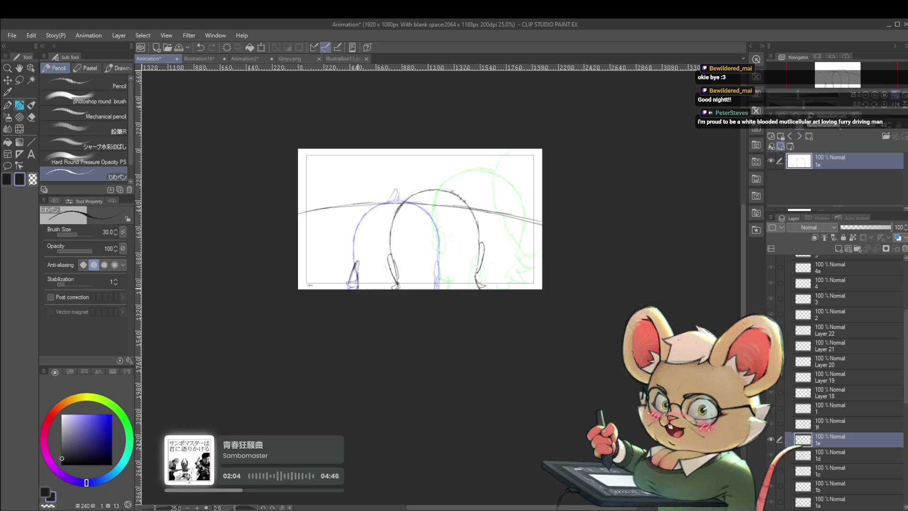
# - Add another short lower-left stroke, then step through frames 1f, 1, Layer 18 and Layer 19
pyautogui.moveTo(358, 264); pyautogui.dragTo(361, 288)
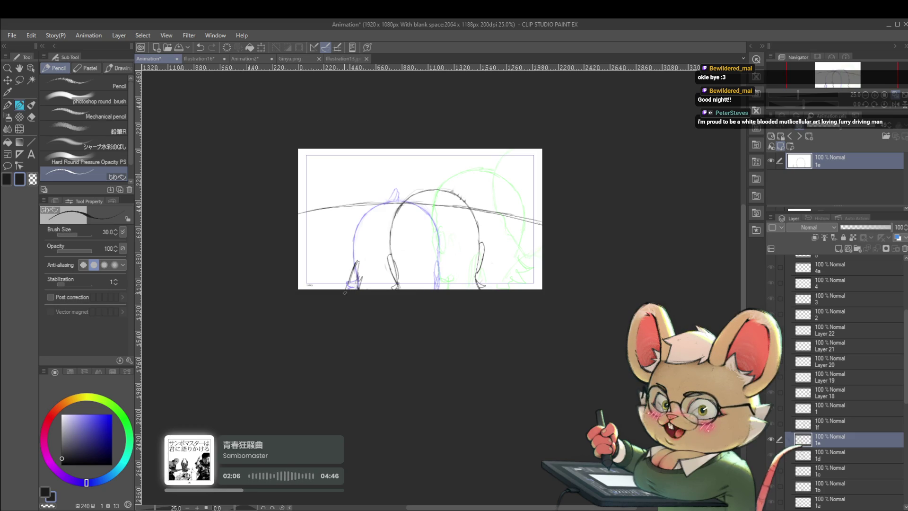
pyautogui.hotkey('alt', ']')
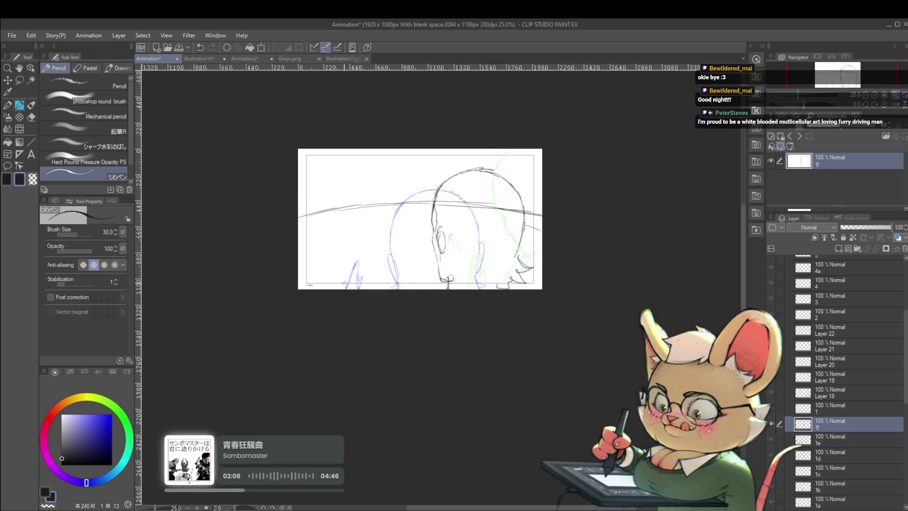
pyautogui.hotkey('alt', ']')
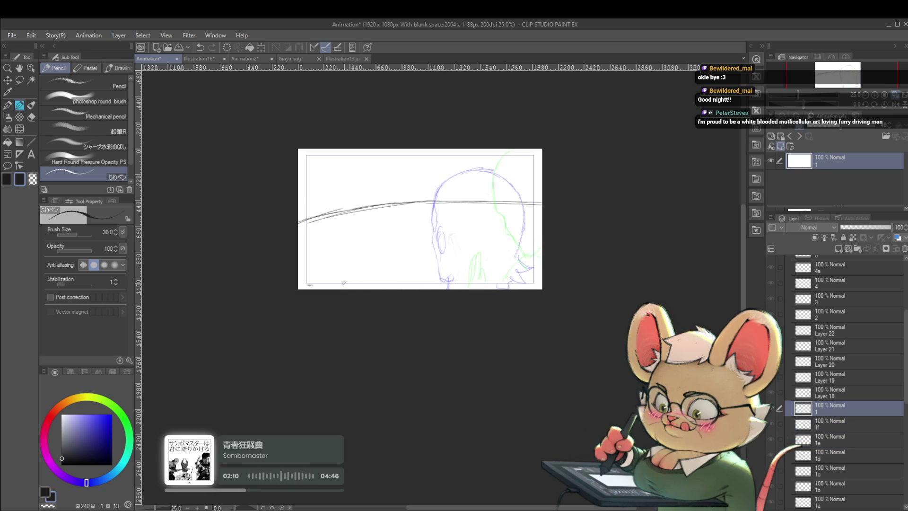
pyautogui.hotkey('alt', ']')
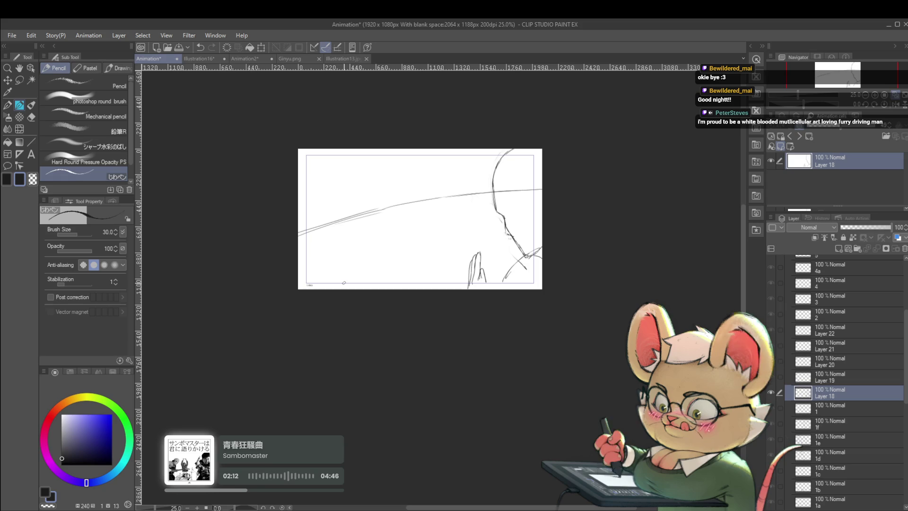
pyautogui.hotkey('alt', ']')
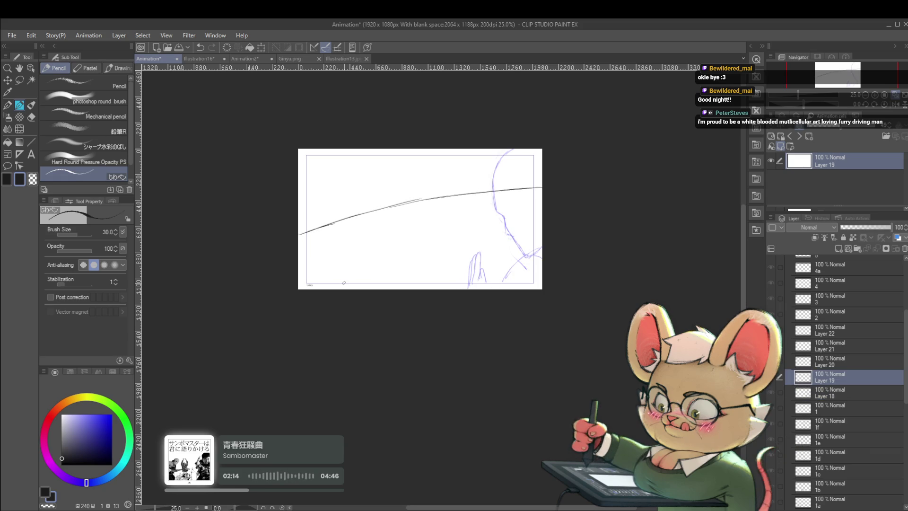
# - Return to Layer 18 and lasso the raised hand sketch
pyautogui.hotkey('alt', '[')
pyautogui.press('m')
pyautogui.moveTo(468, 239)
pyautogui.mouseDown()
pyautogui.moveTo(452, 289)
pyautogui.moveTo(473, 236)
pyautogui.moveTo(448, 255)
pyautogui.mouseUp()
# - Move the lassoed raised hand slightly left with Ctrl+T, commit it, and play the animation
pyautogui.hotkey('ctrl', 't')
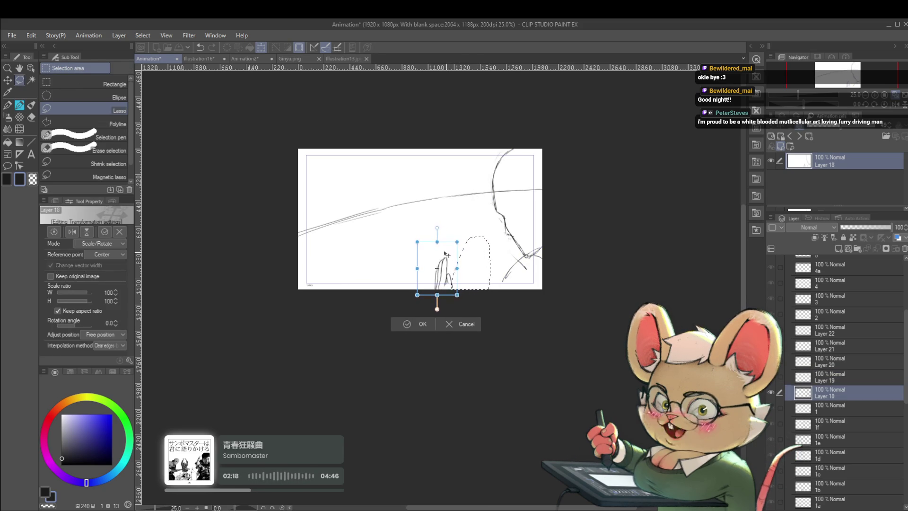
pyautogui.press('Return')
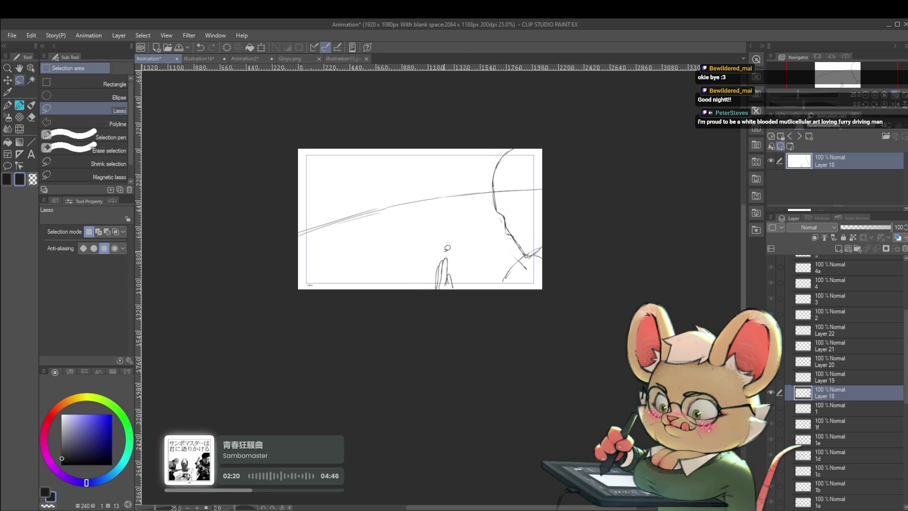
pyautogui.press('Return')
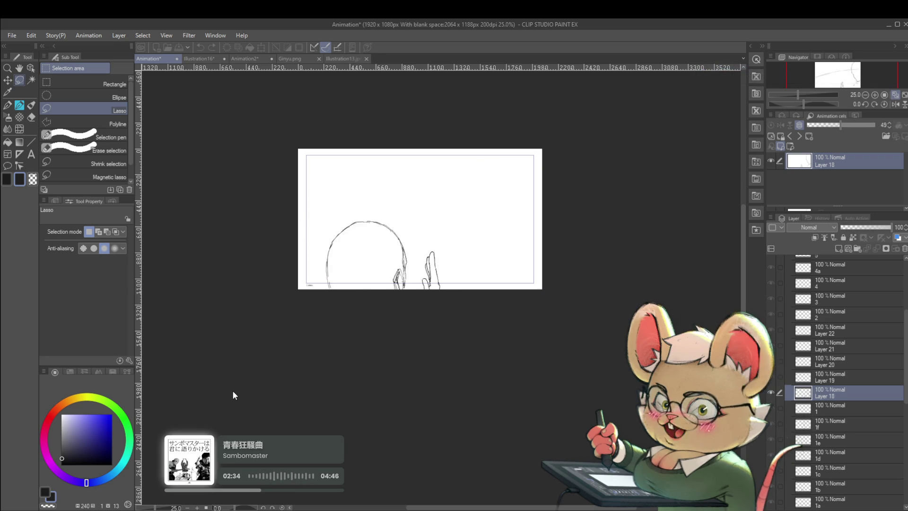
# - Stop playback on the face-palm frame and step down through frame 1e to cel 1a
pyautogui.press('Return')
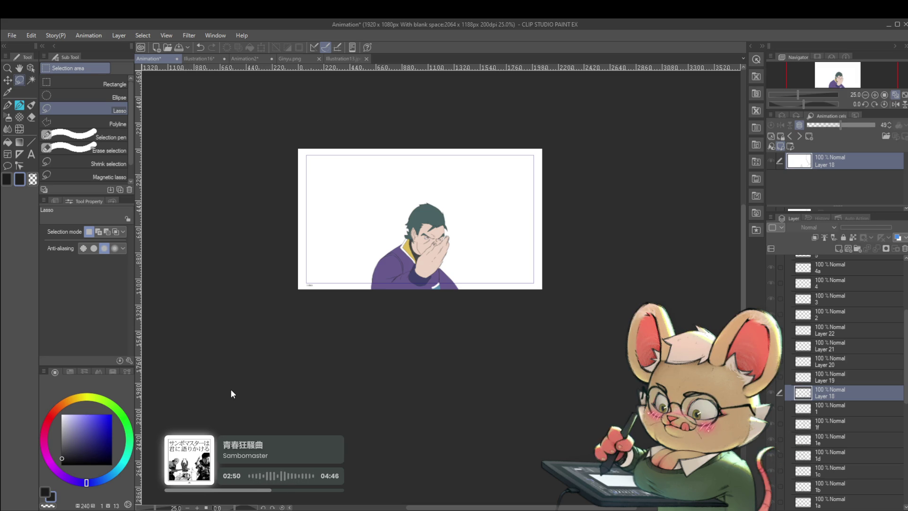
pyautogui.hotkey('alt', '[')
pyautogui.hotkey('alt', '[')
pyautogui.hotkey('alt', '[')
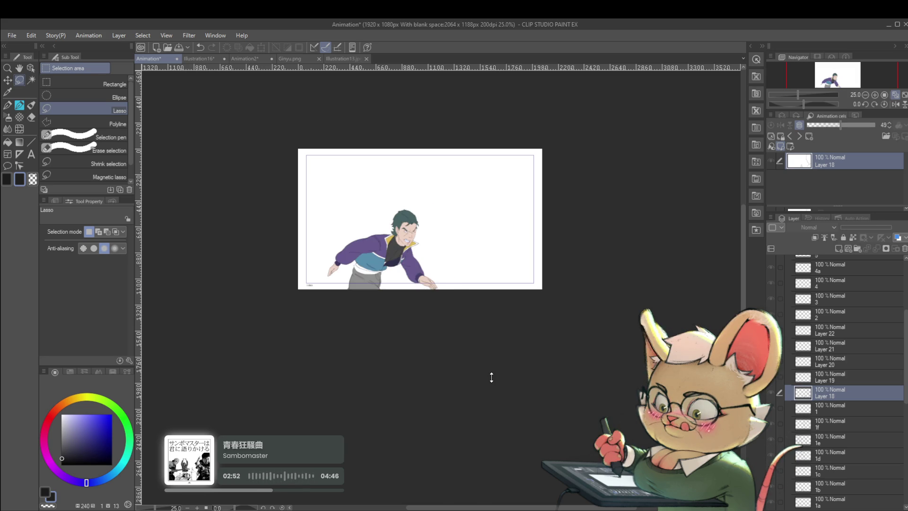
pyautogui.hotkey('alt', '[')
pyautogui.hotkey('alt', '[')
pyautogui.hotkey('alt', '[')
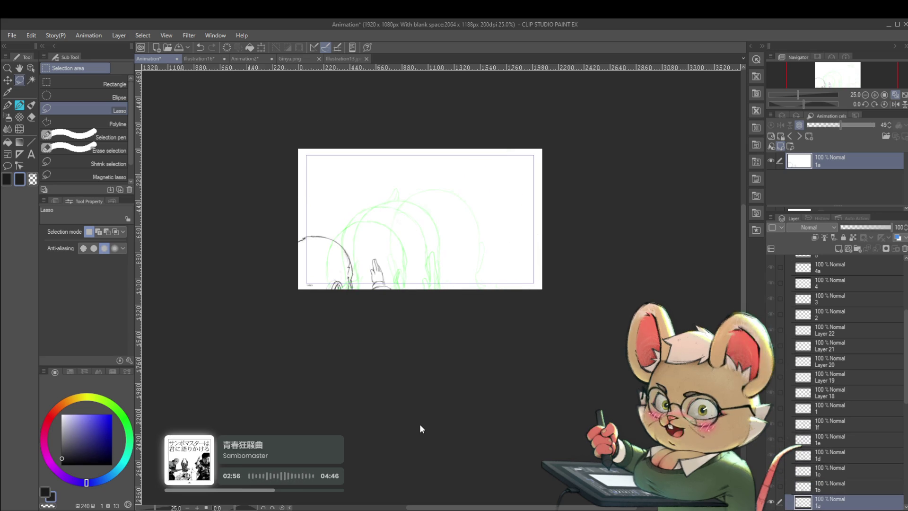
# - Flick between frames 1a through 1d to compare, ending on frame 1e
pyautogui.hotkey('alt', ']')
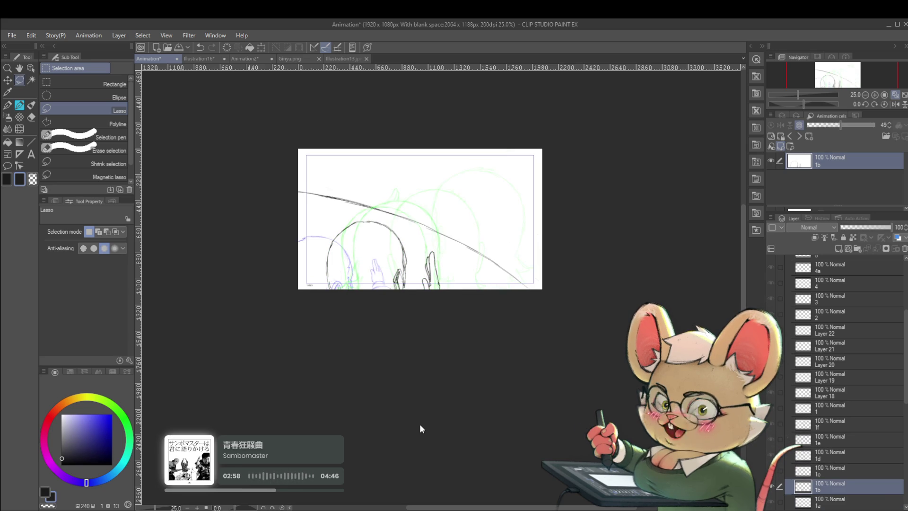
pyautogui.hotkey('alt', '[')
pyautogui.hotkey('alt', ']')
pyautogui.hotkey('alt', ']')
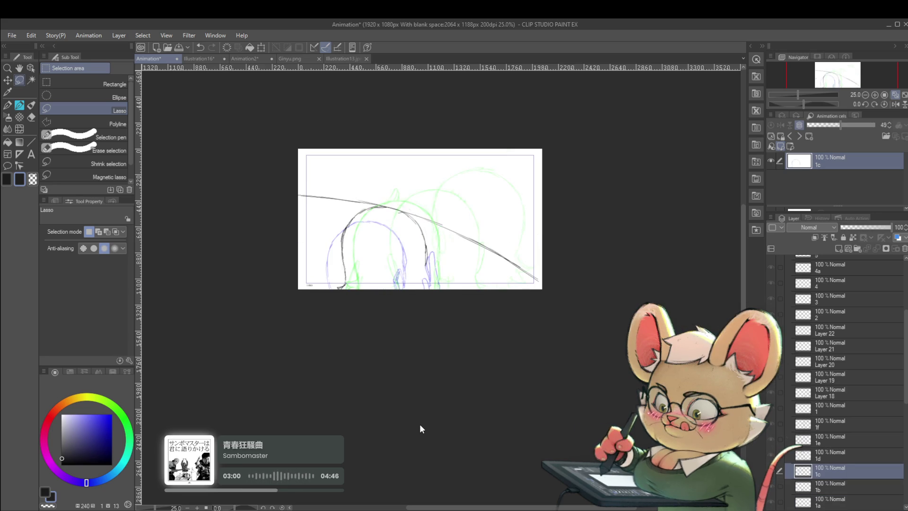
pyautogui.hotkey('alt', ']')
pyautogui.hotkey('alt', ']')
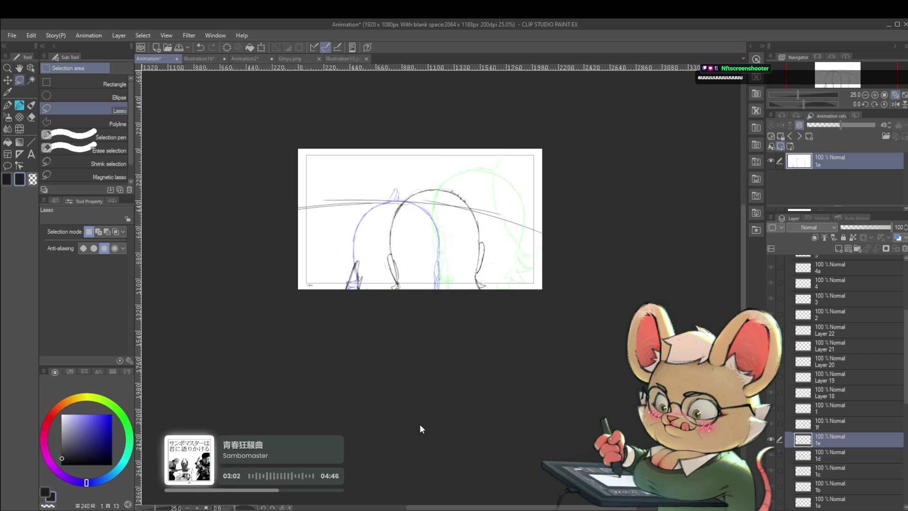
pyautogui.hotkey('alt', ']')
pyautogui.hotkey('alt', '[')
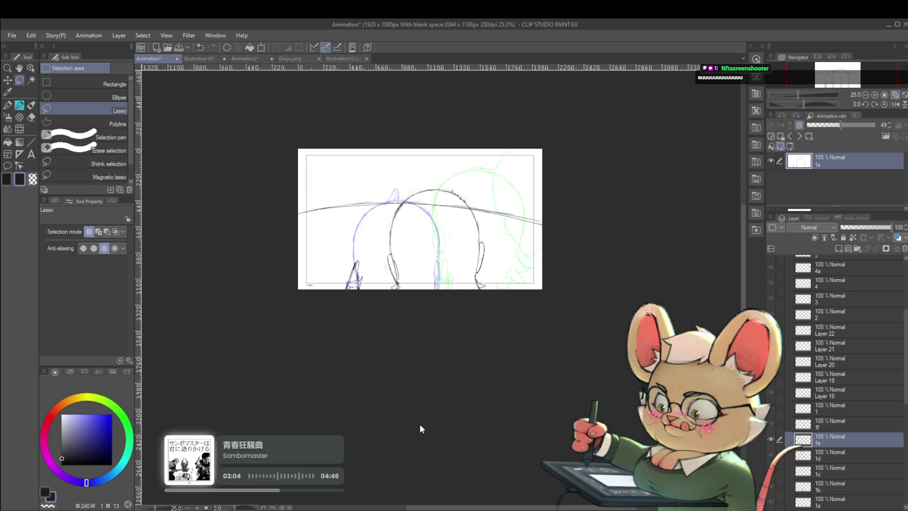
# - Lighten frame 1e's lower-left strokes, return to the Pencil, and undo a stray stroke near the left ear
pyautogui.scroll(1, 345, 293)
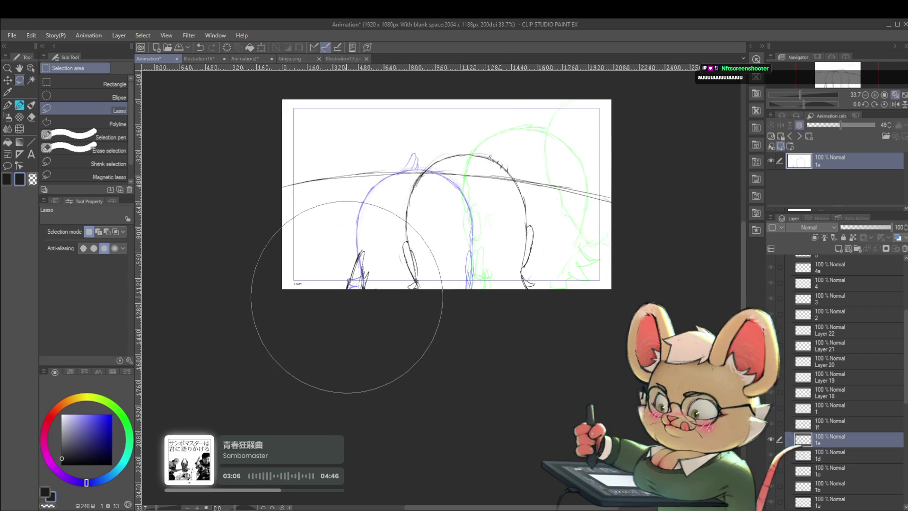
pyautogui.moveTo(349, 264); pyautogui.dragTo(351, 293)
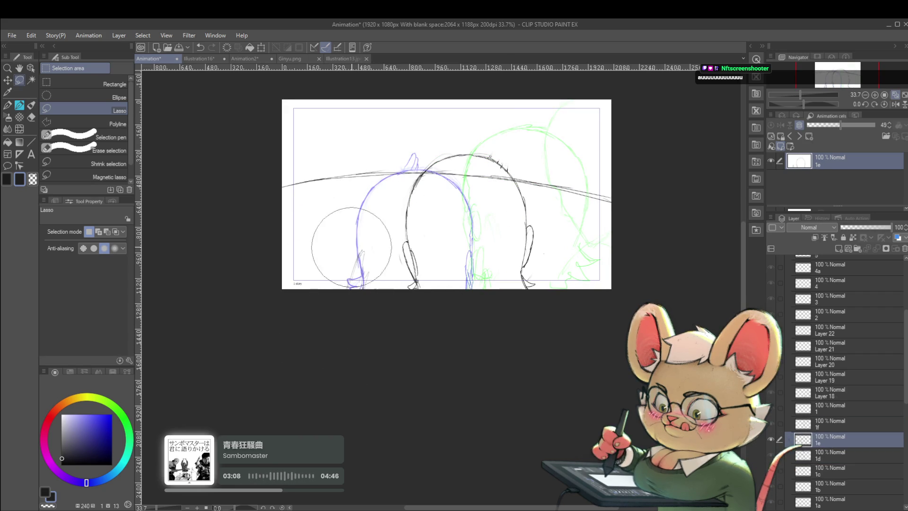
pyautogui.moveTo(368, 254); pyautogui.dragTo(351, 264)
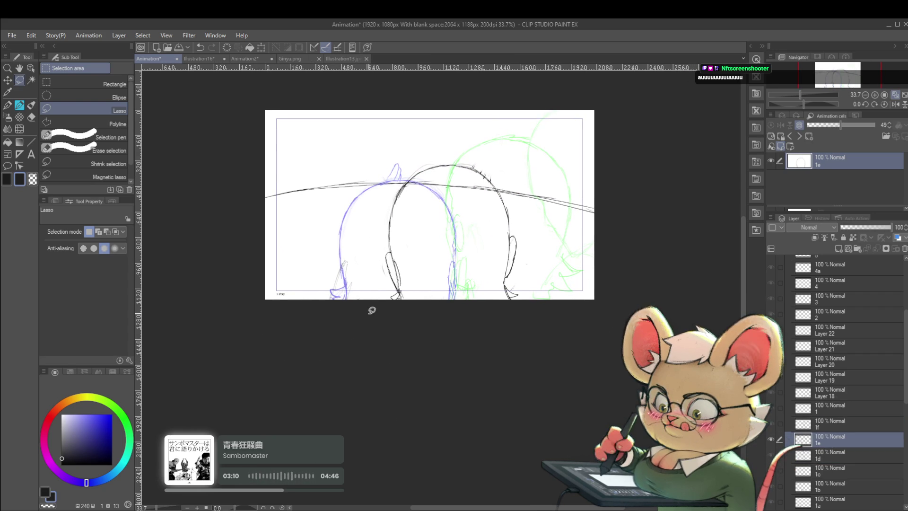
pyautogui.press('p')
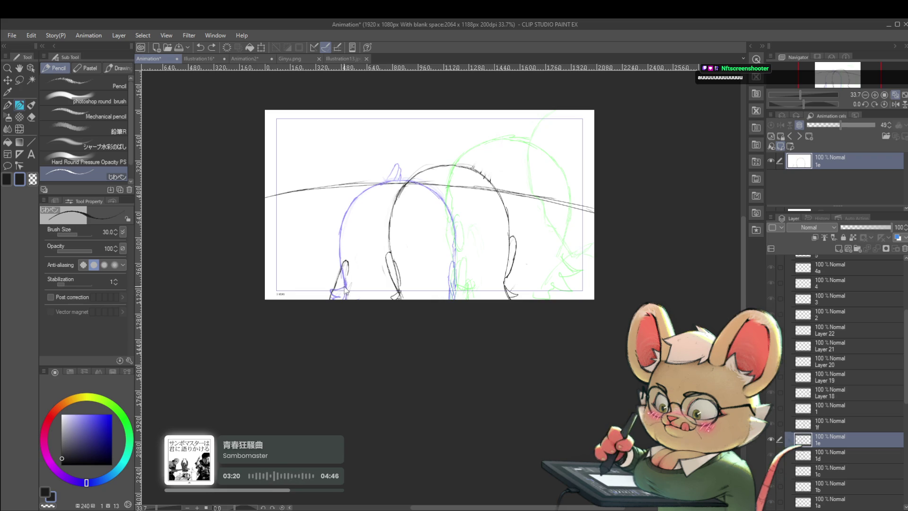
pyautogui.hotkey('ctrl', 'z')
pyautogui.scroll(-2, 374, 263)
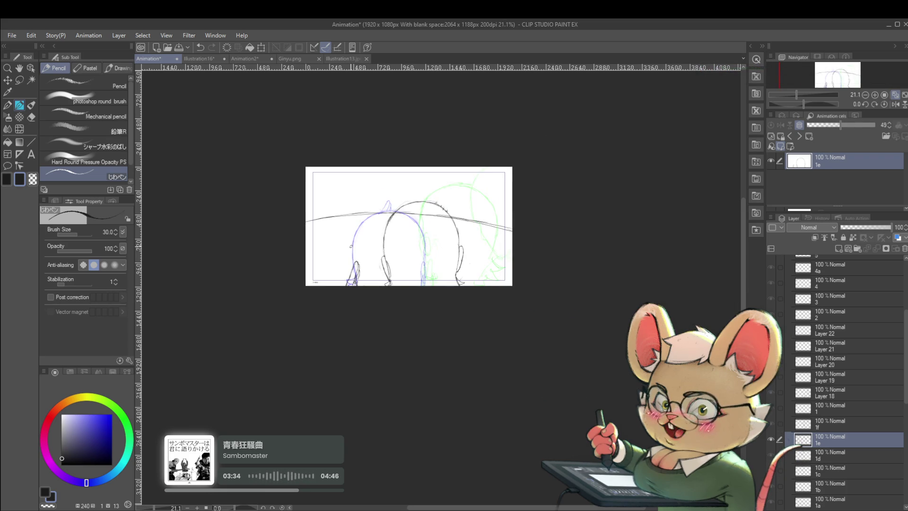
# - Flip between frames 1e and 1f to compare the head sketch
pyautogui.hotkey('alt', ']')
pyautogui.hotkey('alt', '[')
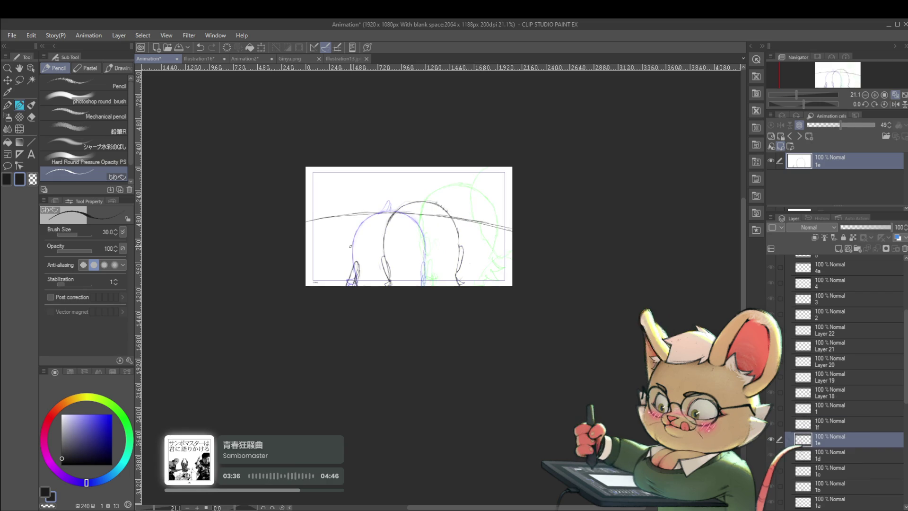
pyautogui.hotkey('alt', ']')
pyautogui.hotkey('alt', '[')
pyautogui.hotkey('alt', '[')
pyautogui.hotkey('alt', '[')
pyautogui.hotkey('alt', ']')
pyautogui.hotkey('alt', ']')
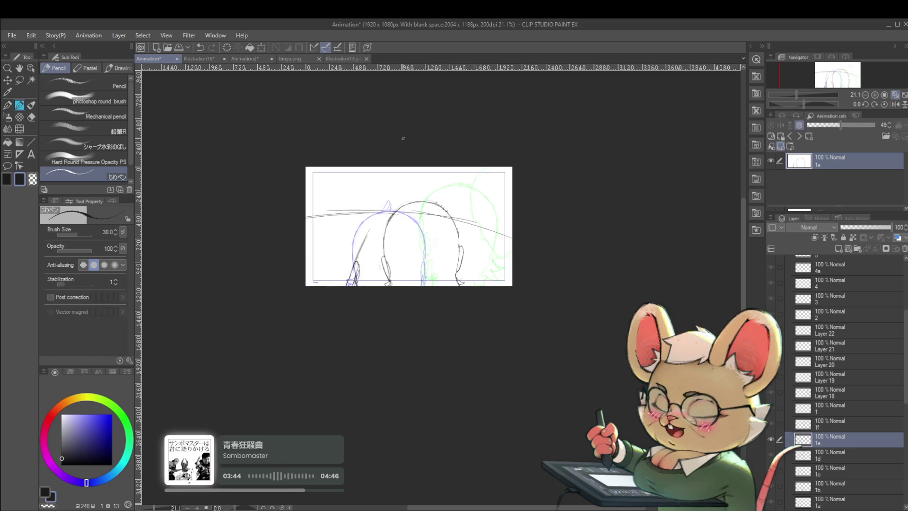
pyautogui.scroll(2, 357, 258)
pyautogui.scroll(1, 364, 256)
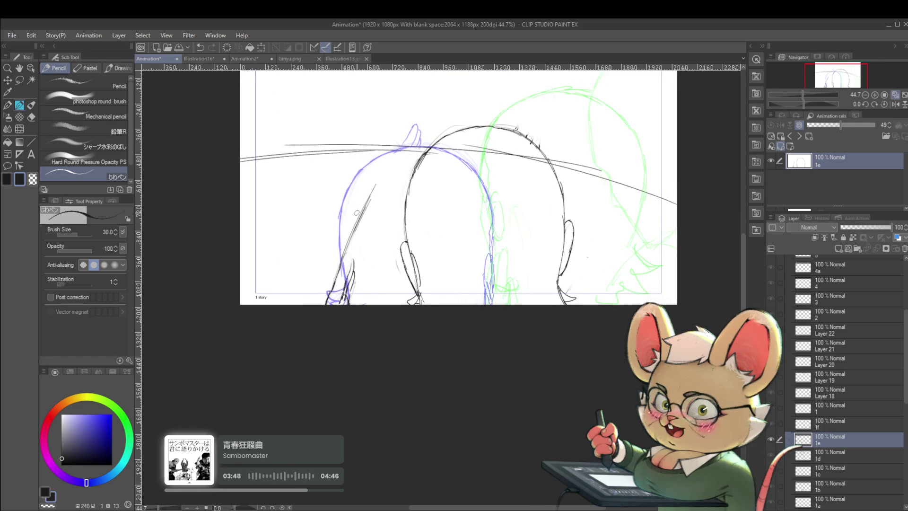
# - Set the pencil colour to near black and darken the left arm line on frame 1e
pyautogui.click(62, 414)
pyautogui.click(49, 419)
pyautogui.click(63, 459)
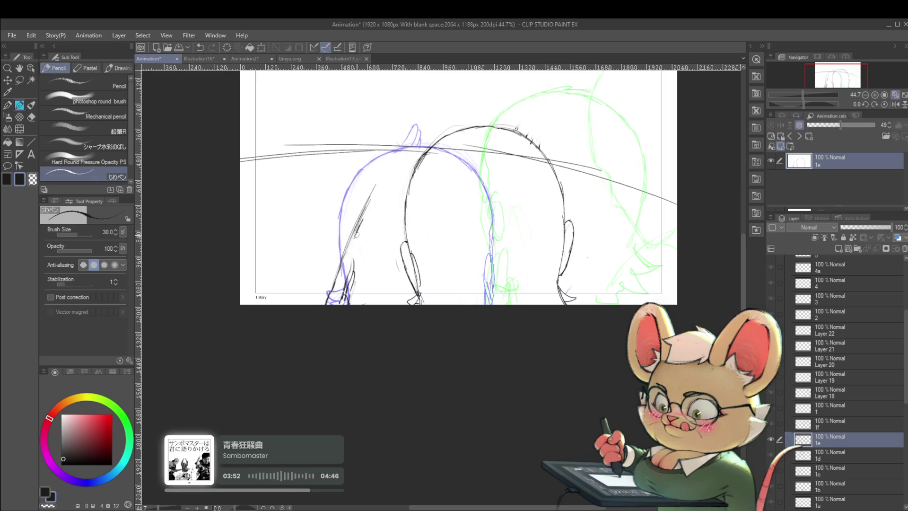
pyautogui.moveTo(361, 225); pyautogui.dragTo(353, 259)
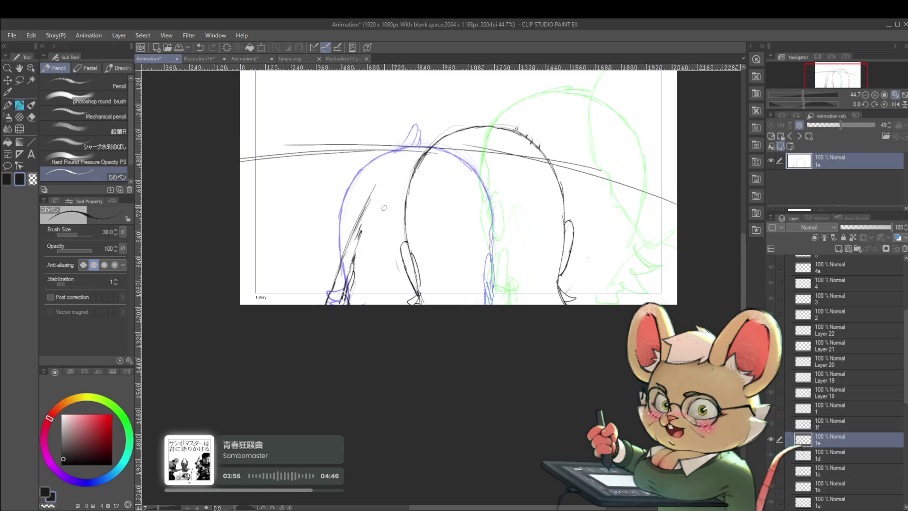
pyautogui.scroll(-5, 341, 228)
pyautogui.scroll(3, 427, 230)
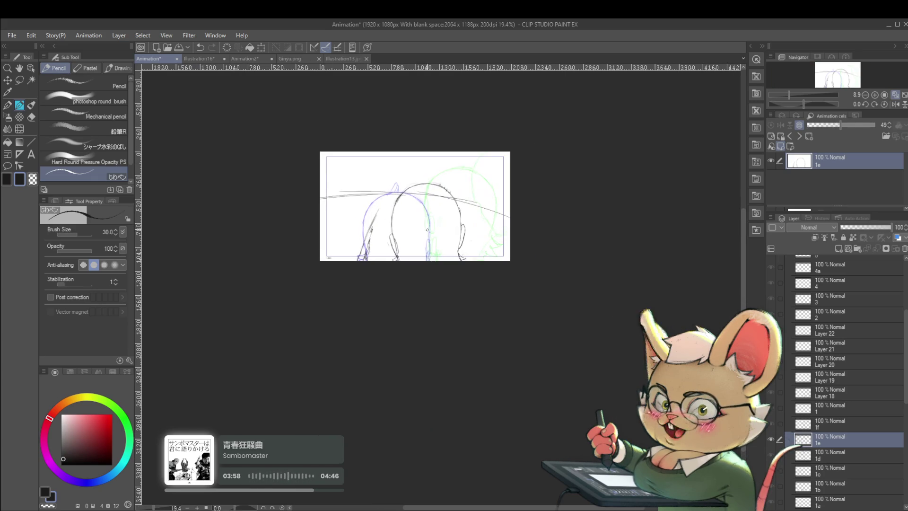
pyautogui.hotkey('alt', '[')
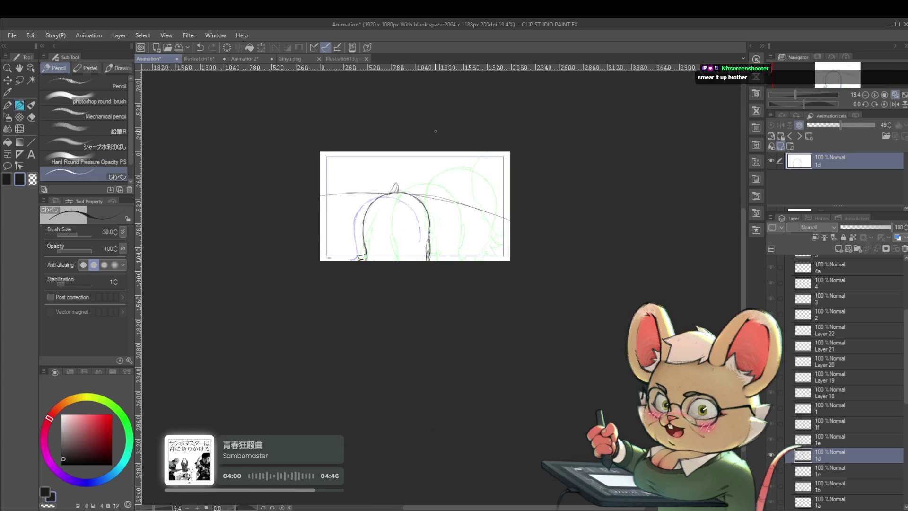
# - Compare frames 1c to 1f and revert frame 1d's long line to its earlier angle
pyautogui.hotkey('alt', ']')
pyautogui.hotkey('alt', ']')
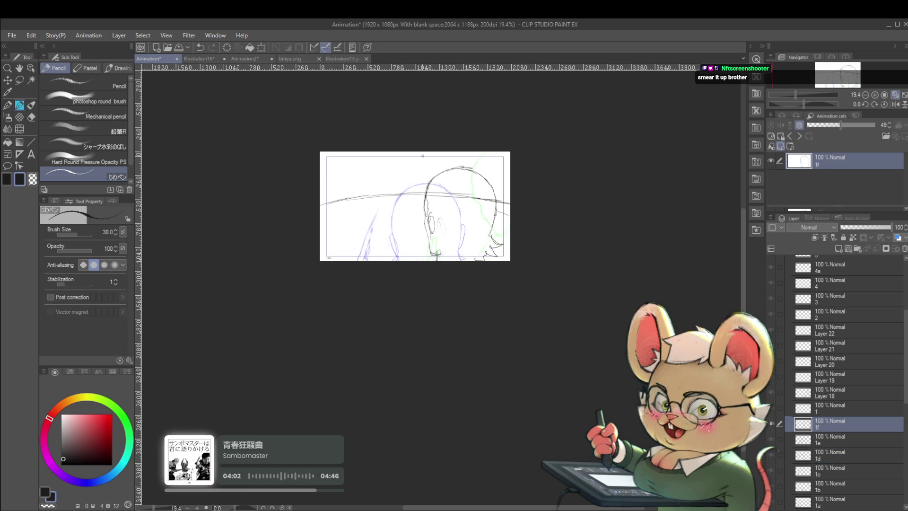
pyautogui.hotkey('alt', '[')
pyautogui.hotkey('alt', '[')
pyautogui.hotkey('alt', '[')
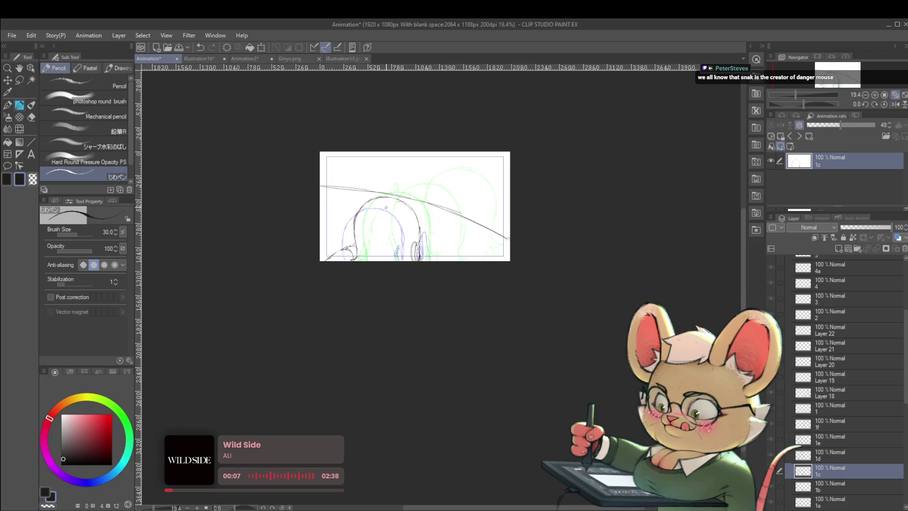
pyautogui.hotkey('alt', ']')
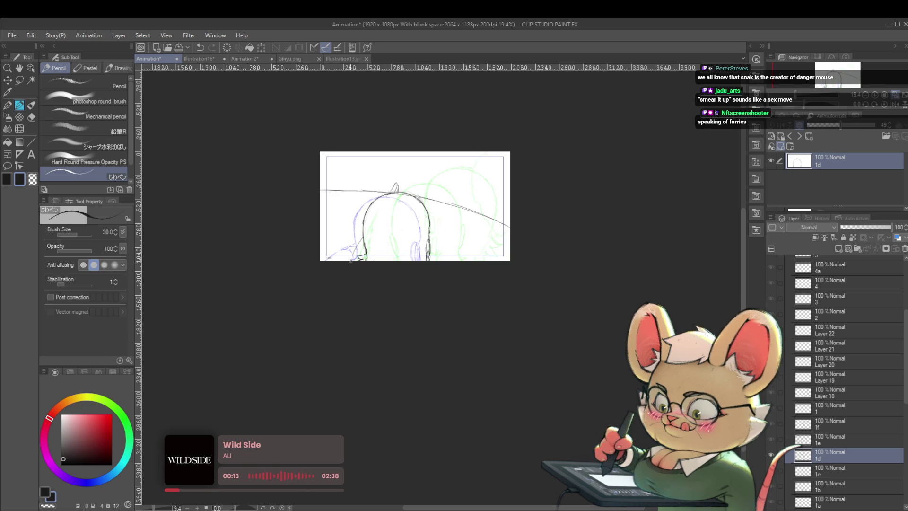
pyautogui.hotkey('ctrl', 'z')
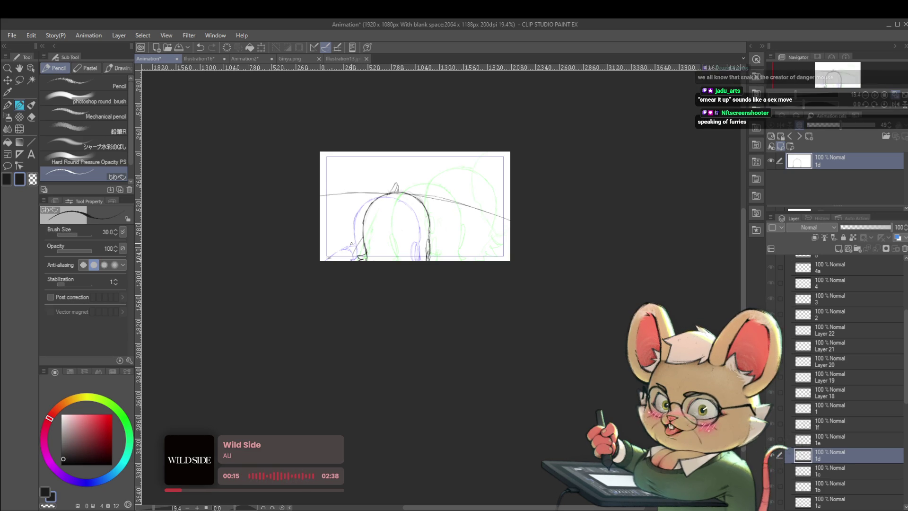
# - Move to frame 1e and play the whole animation through
pyautogui.hotkey('alt', ']')
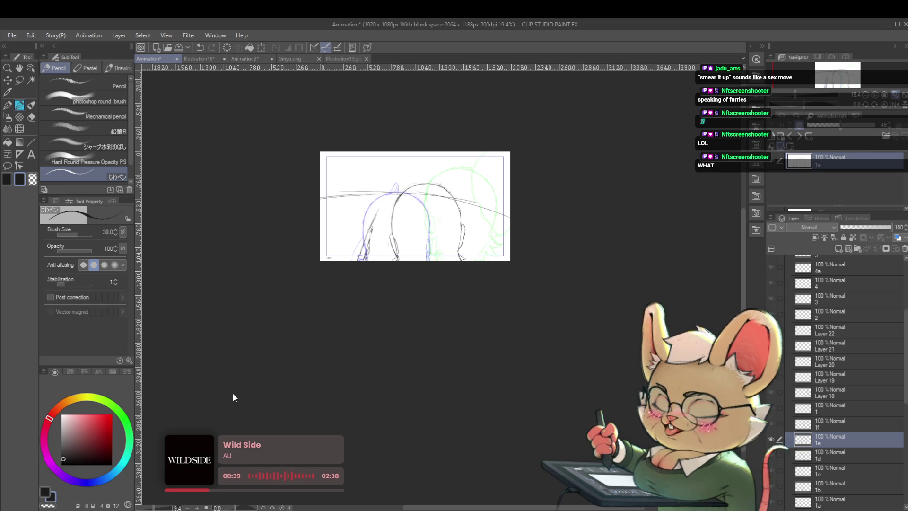
pyautogui.press('Return')
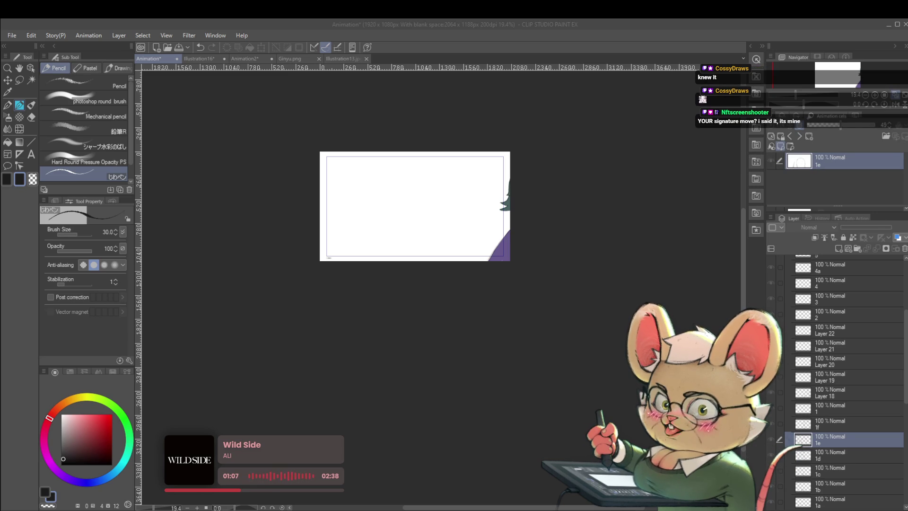
pyautogui.click(496, 310)
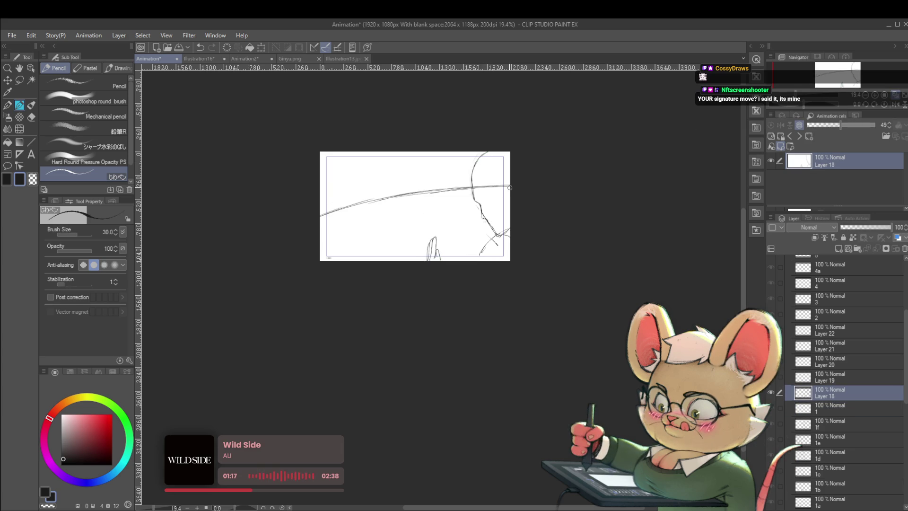
# - Lasso the face at the frame's right, trial-rotate it slightly, then cancel the rotation
pyautogui.press('m')
pyautogui.moveTo(471, 182)
pyautogui.mouseDown()
pyautogui.moveTo(502, 114)
pyautogui.moveTo(527, 204)
pyautogui.moveTo(509, 241)
pyautogui.mouseUp()
pyautogui.hotkey('ctrl', 't')
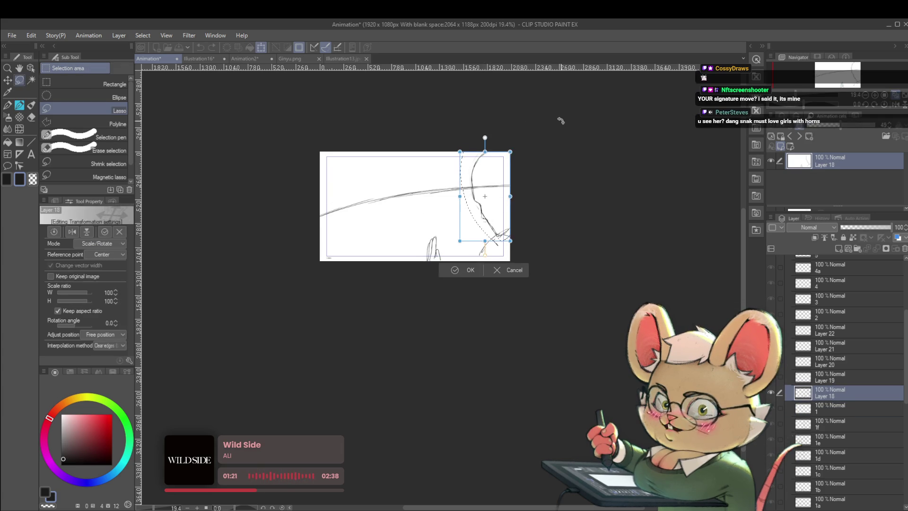
pyautogui.moveTo(515, 182); pyautogui.dragTo(513, 180)
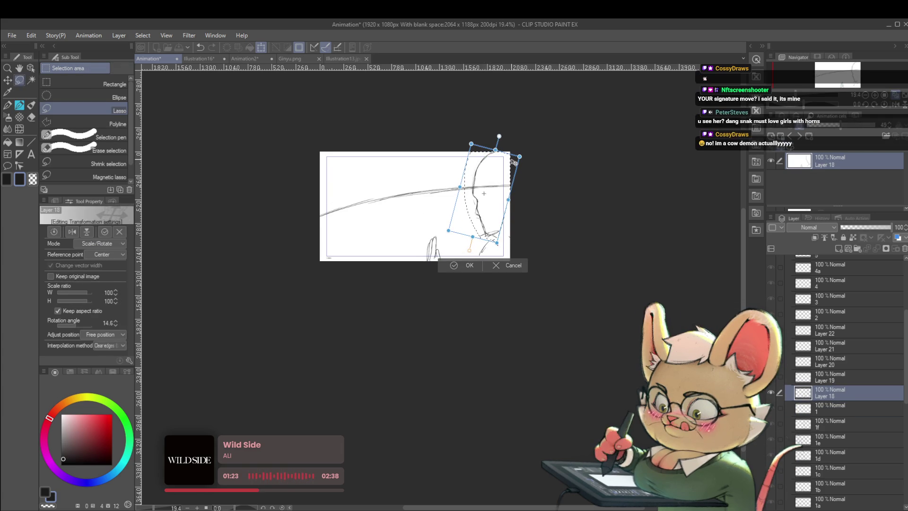
pyautogui.press('Escape')
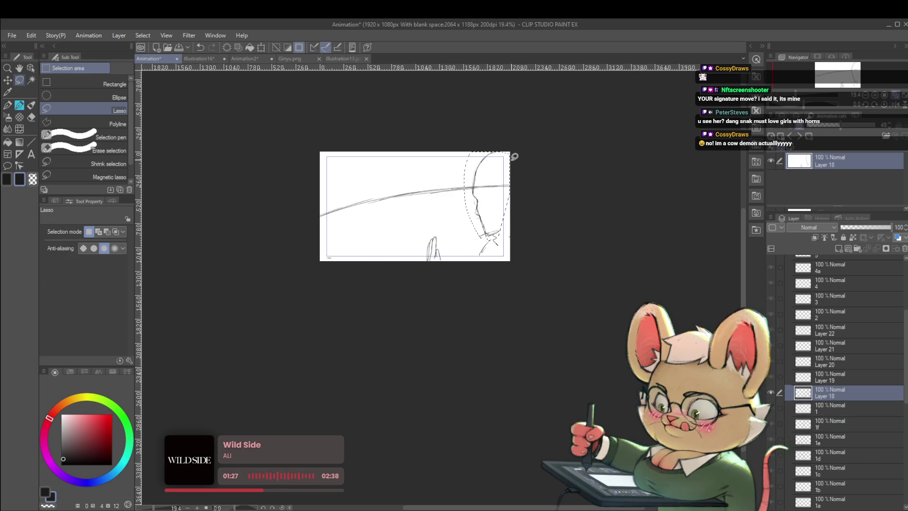
# - Advance to the next frame, Layer 19
pyautogui.hotkey('alt', ']')
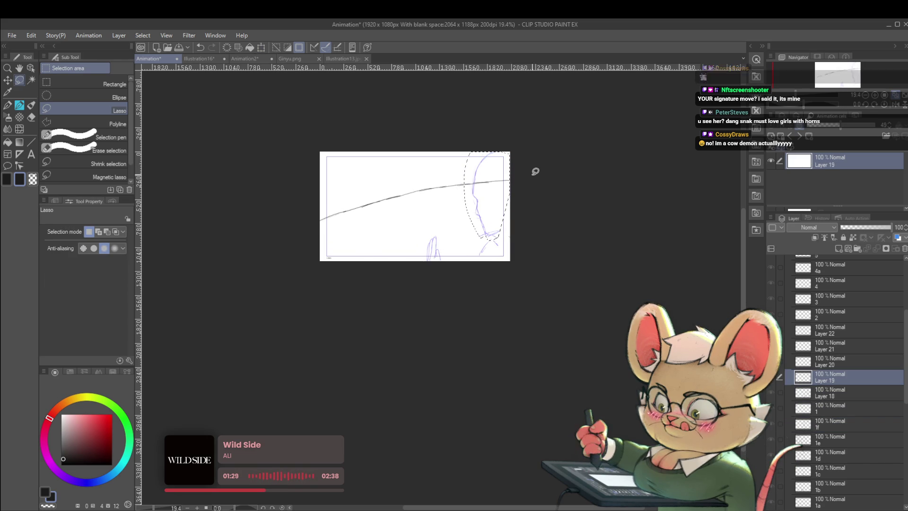
pyautogui.scroll(-2, 907, 393)
pyautogui.moveTo(907, 393); pyautogui.dragTo(907, 429)
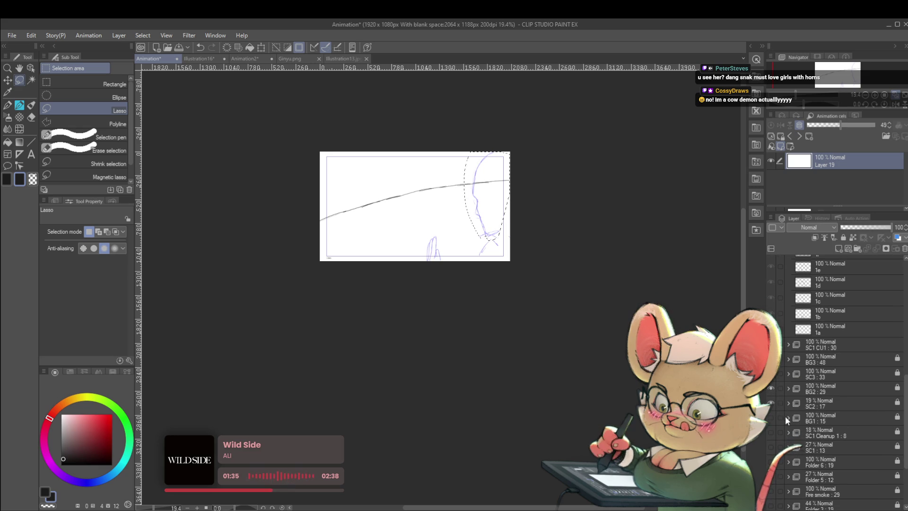
# - Clear the lasso selection and step back through Layer 18 to frame 1
pyautogui.hotkey('ctrl', 'd')
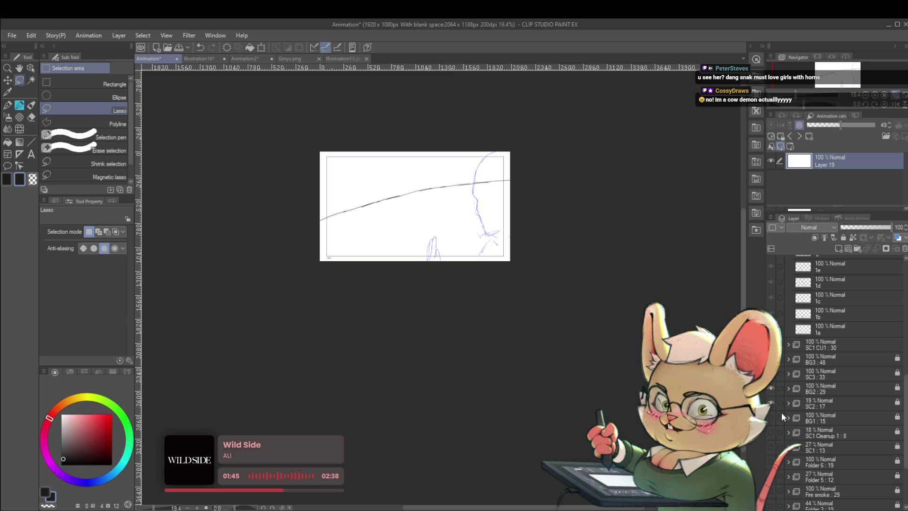
pyautogui.press('Right')
pyautogui.press('Right')
pyautogui.press('Right')
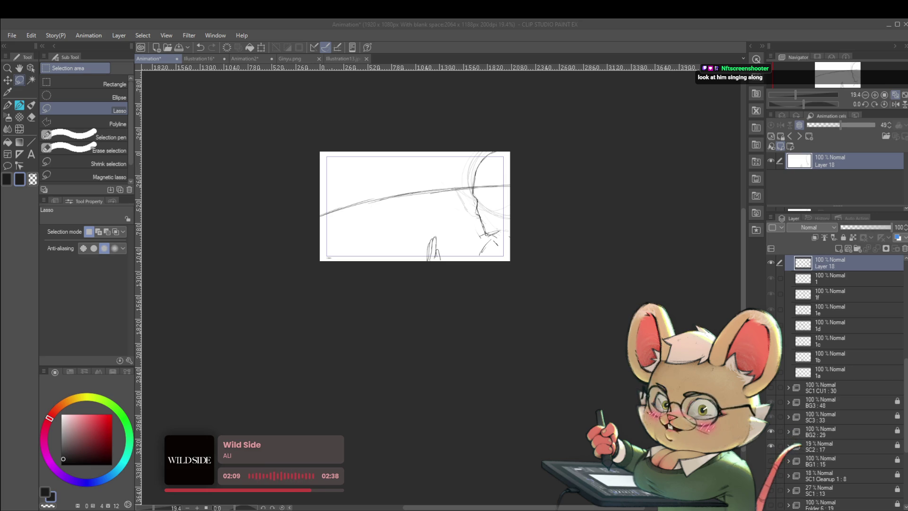
pyautogui.hotkey('alt', '[')
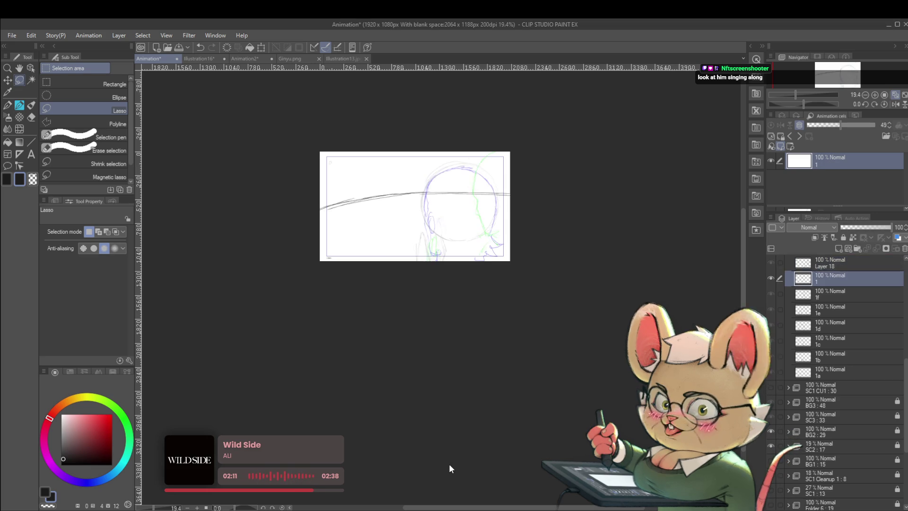
# - From Layer 18, add two new frames and pencil a pointed tip at the line's right end
pyautogui.hotkey('alt', ']')
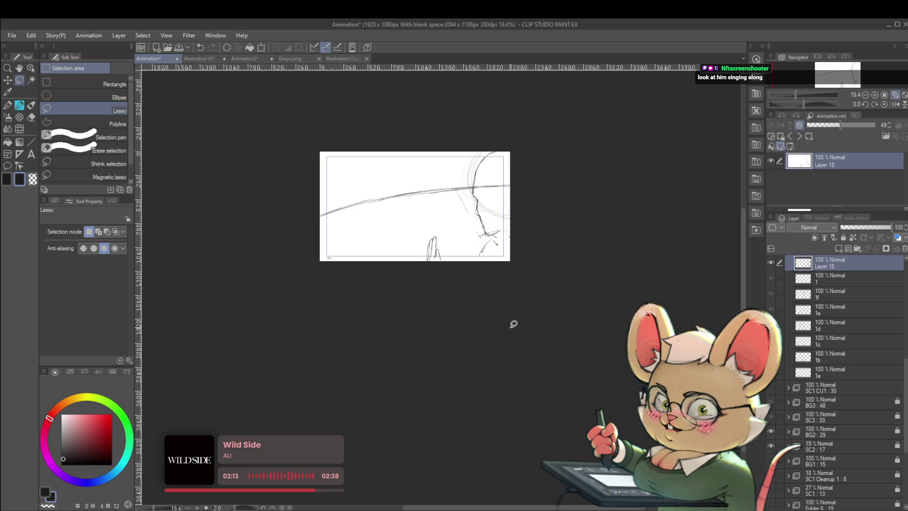
pyautogui.hotkey('ctrl', 'shift', 'n')
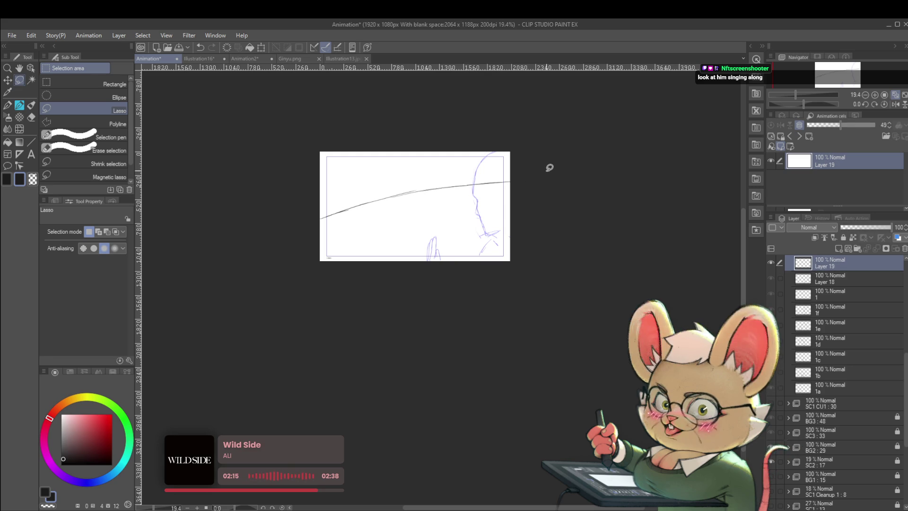
pyautogui.hotkey('ctrl', 'shift', 'n')
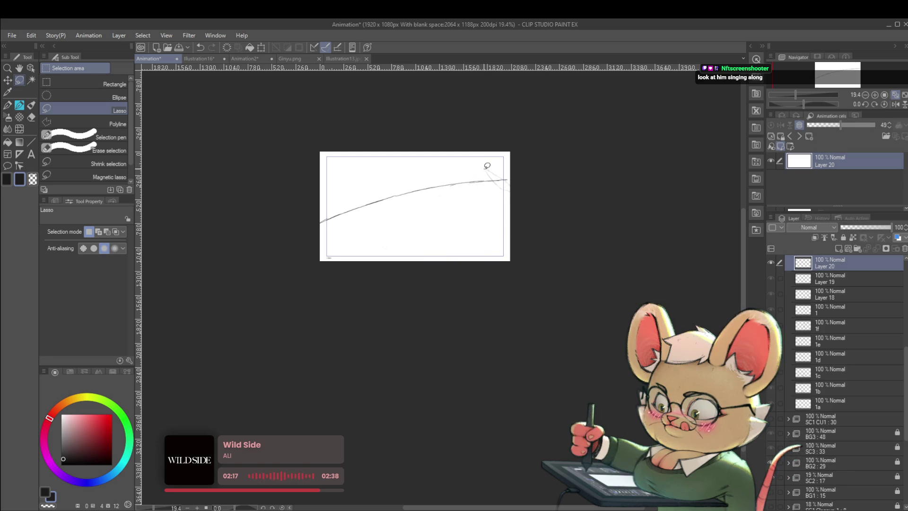
pyautogui.press('p')
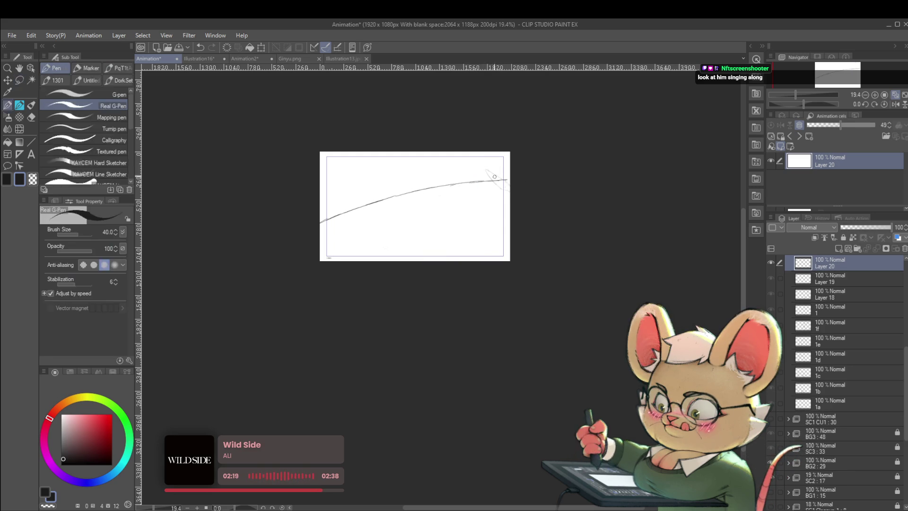
pyautogui.moveTo(487, 174); pyautogui.dragTo(507, 181)
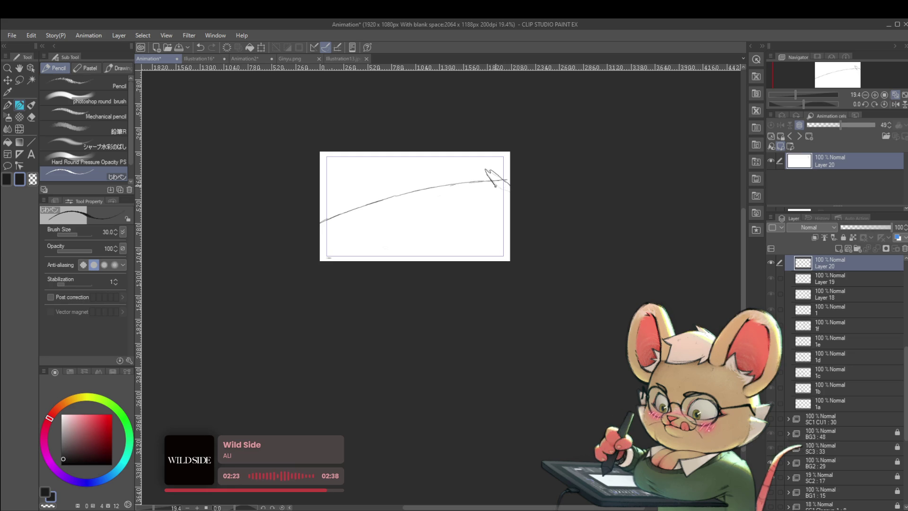
pyautogui.moveTo(496, 186); pyautogui.dragTo(503, 192)
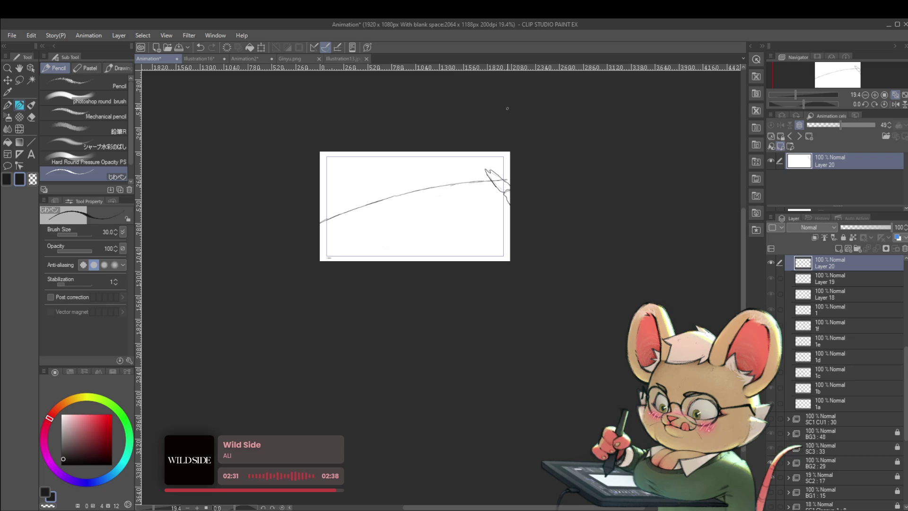
# - Add Layer 21, flip between neighbouring frames, then add Layer 22 and start sketching at top right
pyautogui.hotkey('ctrl', 'shift', 'n')
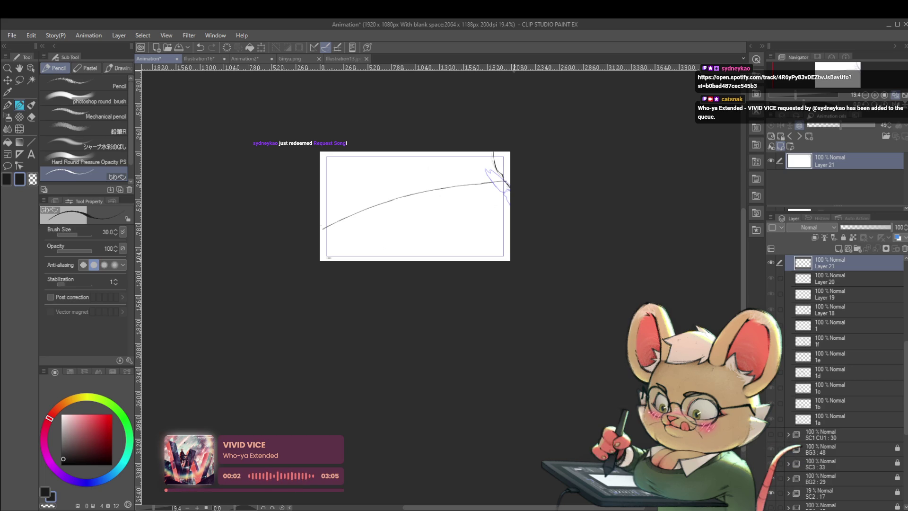
pyautogui.hotkey('alt', '[')
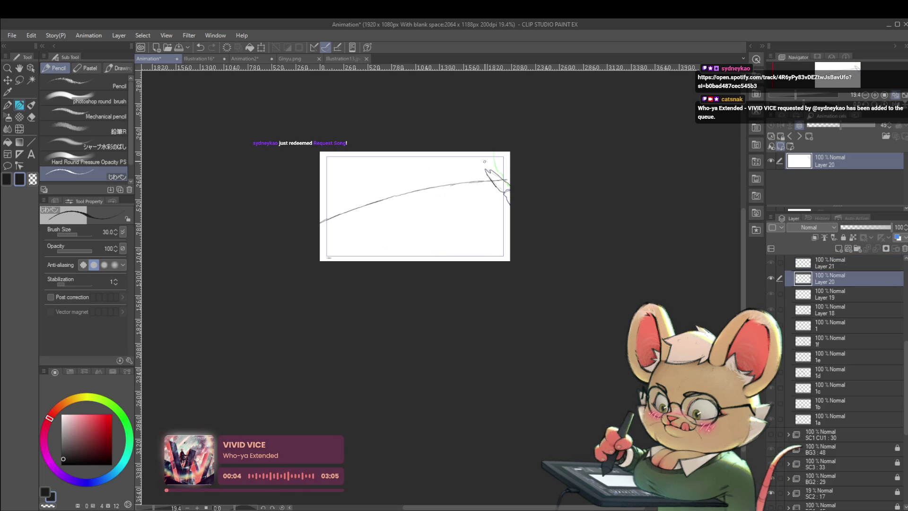
pyautogui.hotkey('alt', '[')
pyautogui.hotkey('alt', ']')
pyautogui.hotkey('alt', ']')
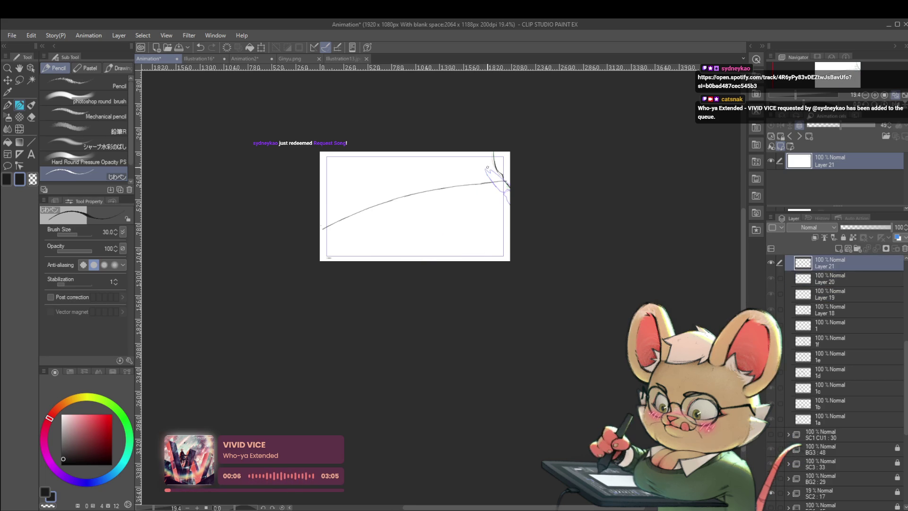
pyautogui.hotkey('alt', '[')
pyautogui.hotkey('alt', '[')
pyautogui.hotkey('alt', ']')
pyautogui.hotkey('alt', ']')
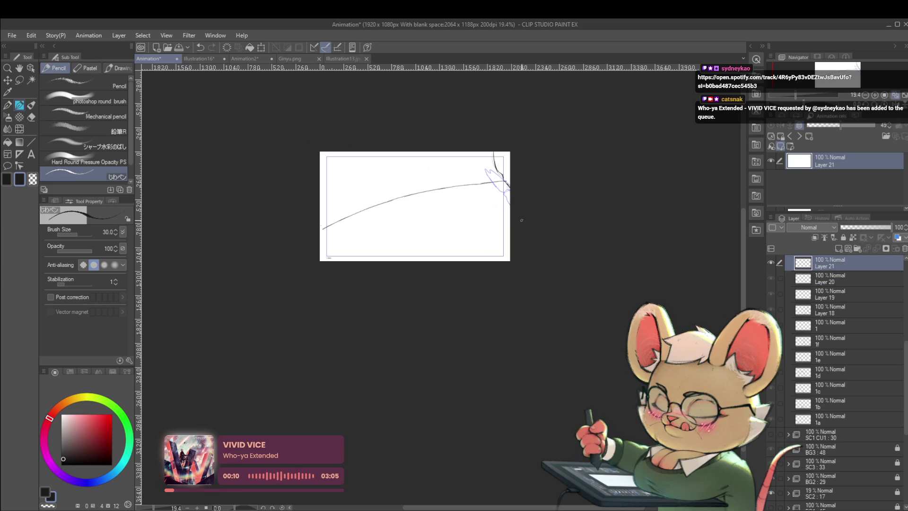
pyautogui.hotkey('ctrl', 'shift', 'n')
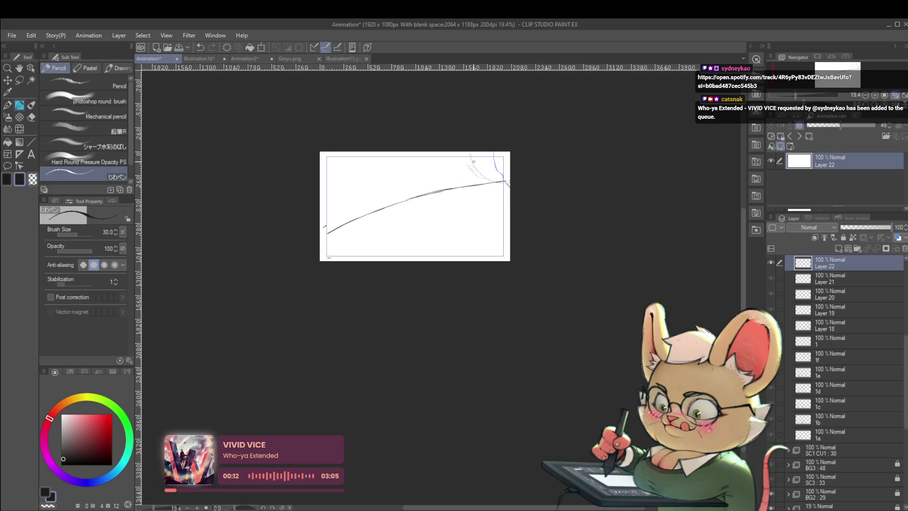
pyautogui.moveTo(471, 153)
pyautogui.mouseDown()
pyautogui.moveTo(476, 167)
pyautogui.moveTo(504, 180)
pyautogui.mouseUp()
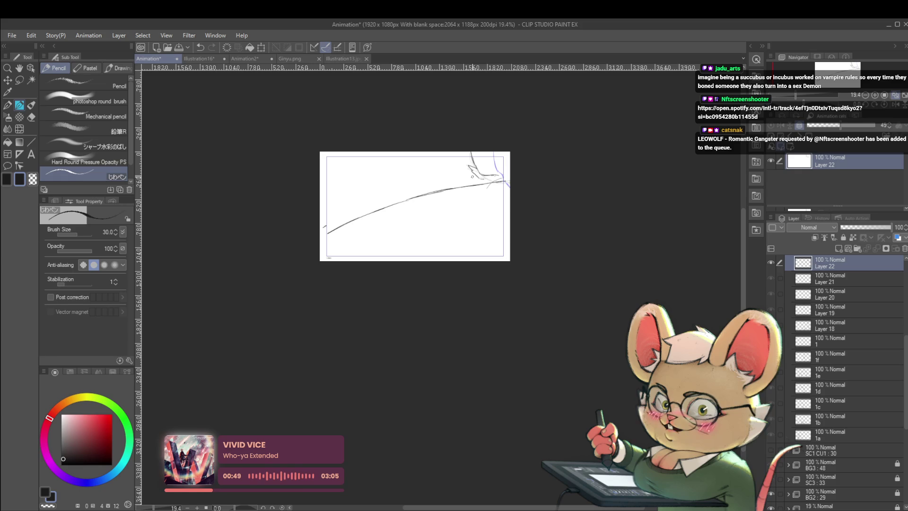
# - Compare Layer 21 and Layer 22, then zoom in on the top-right hand sketch
pyautogui.hotkey('alt', '[')
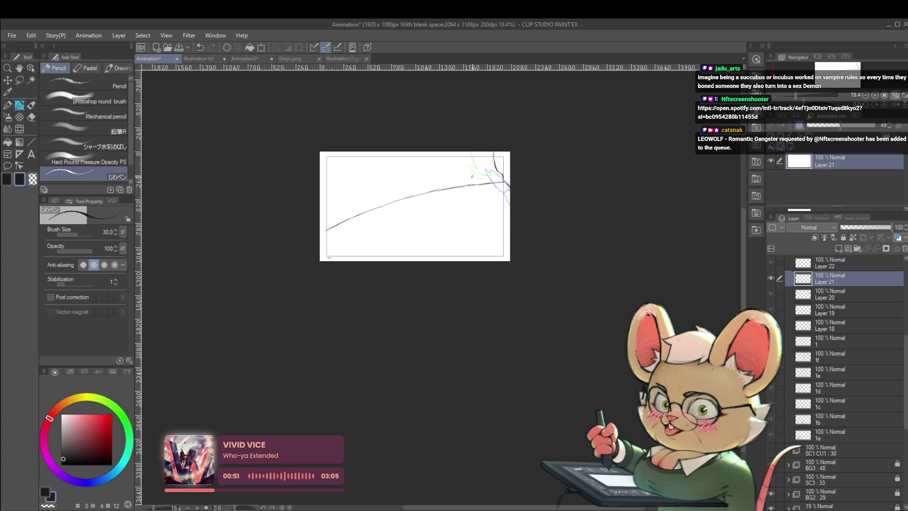
pyautogui.hotkey('alt', '[')
pyautogui.hotkey('alt', ']')
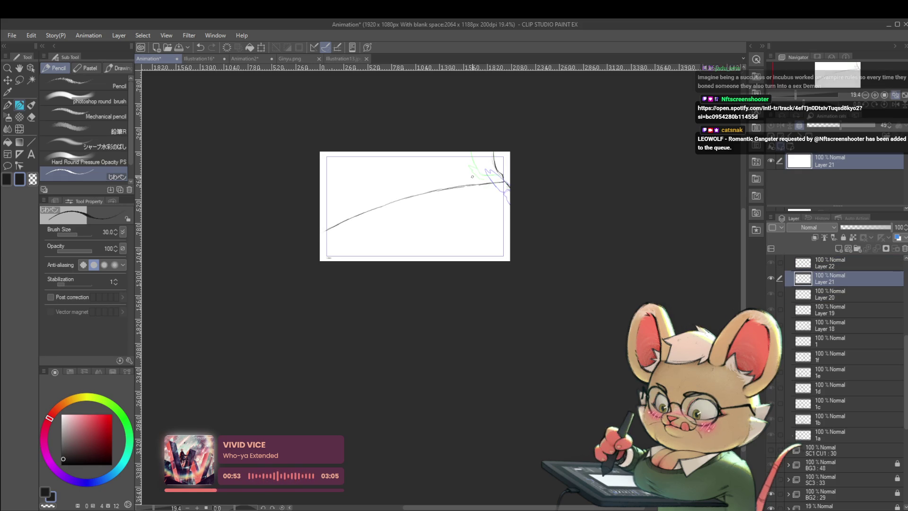
pyautogui.hotkey('alt', ']')
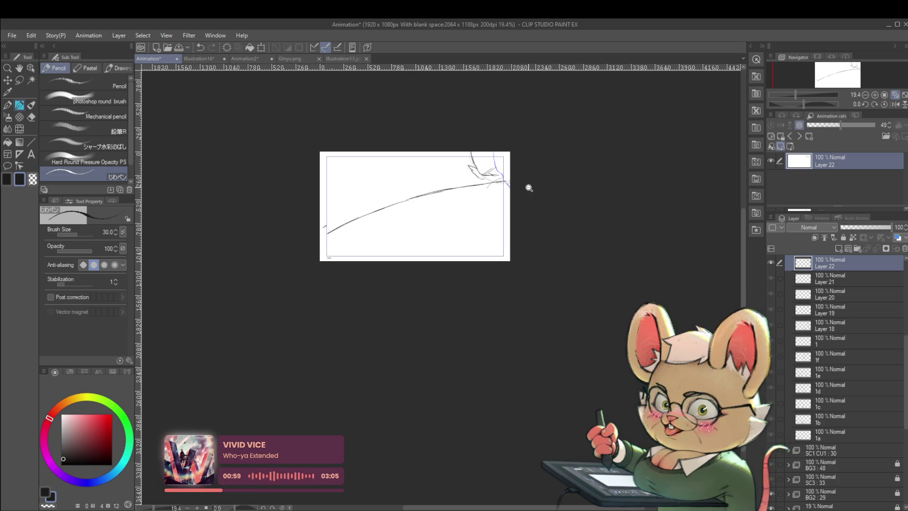
pyautogui.scroll(3, 493, 180)
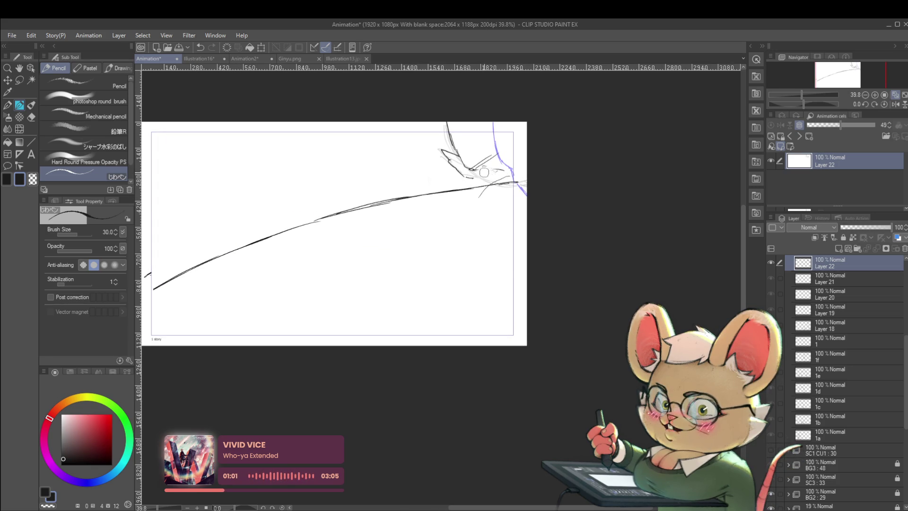
pyautogui.moveTo(495, 165); pyautogui.dragTo(406, 209)
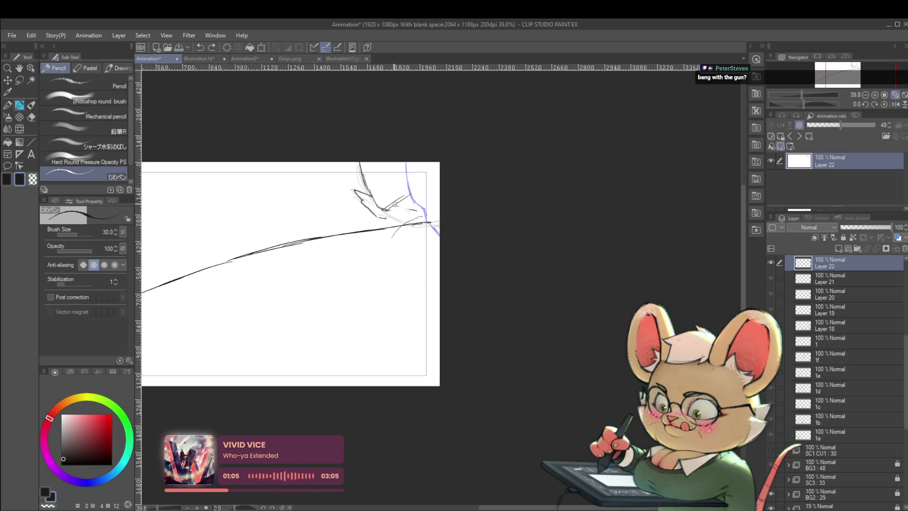
# - Add a short hand stroke and a downward curving stroke, redrawing one stroke as a curve
pyautogui.moveTo(394, 205); pyautogui.dragTo(406, 214)
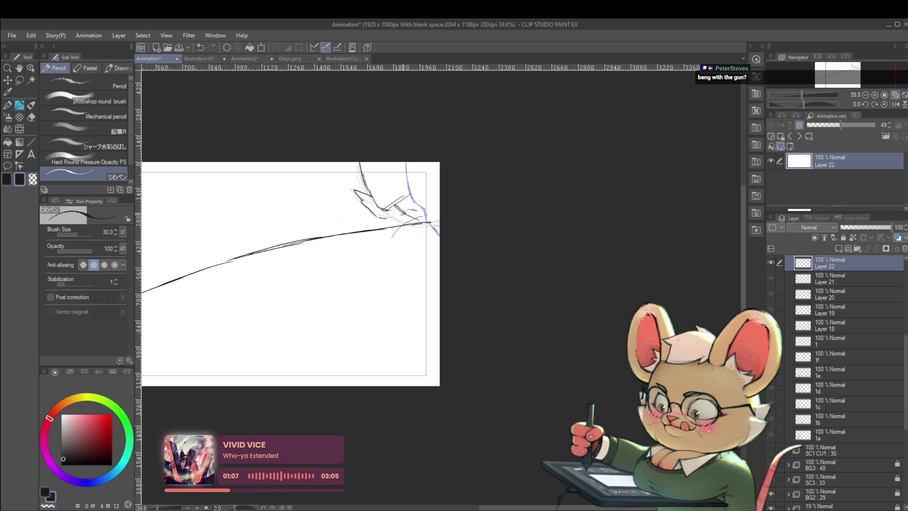
pyautogui.moveTo(431, 196); pyautogui.dragTo(386, 253)
pyautogui.moveTo(377, 268); pyautogui.dragTo(372, 299)
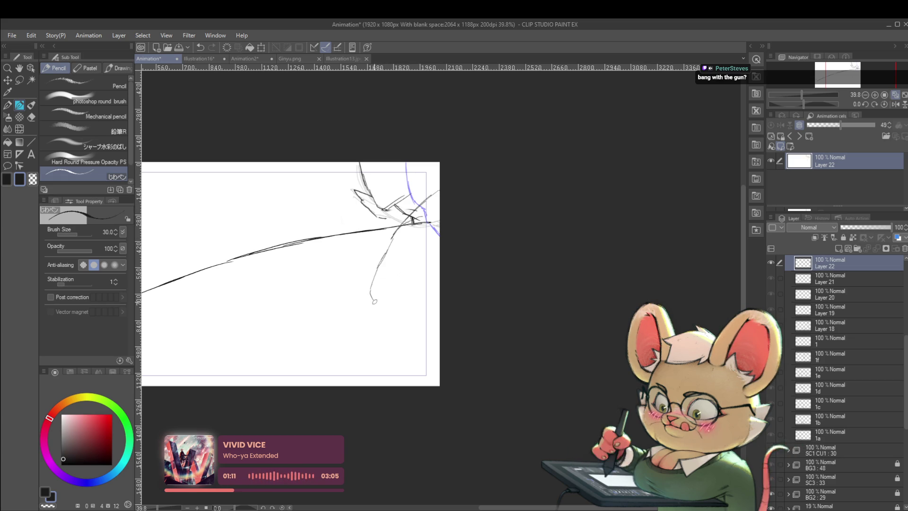
pyautogui.hotkey('ctrl', 'z')
pyautogui.moveTo(394, 235); pyautogui.dragTo(425, 293)
pyautogui.scroll(-4, 438, 283)
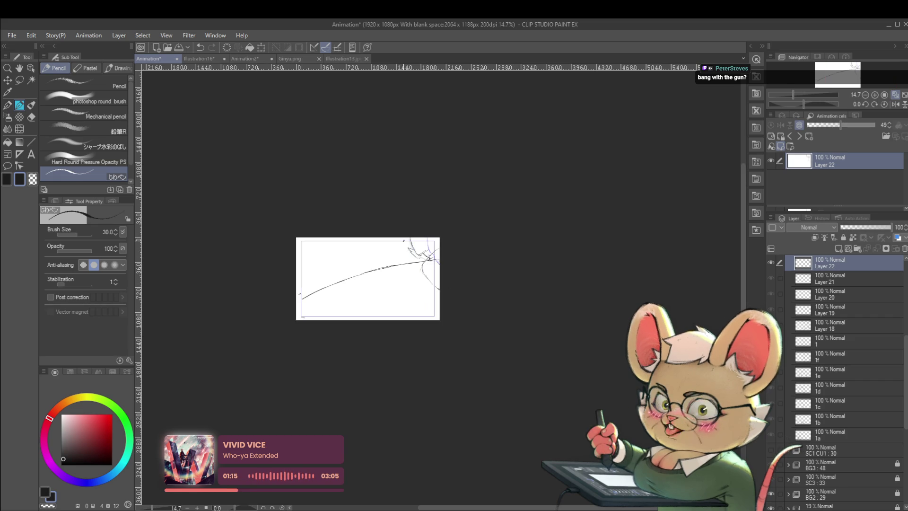
# - Redraw the sweeping line slightly lower, add a new frame, and sketch a dark arc near the head
pyautogui.hotkey('ctrl', 'z')
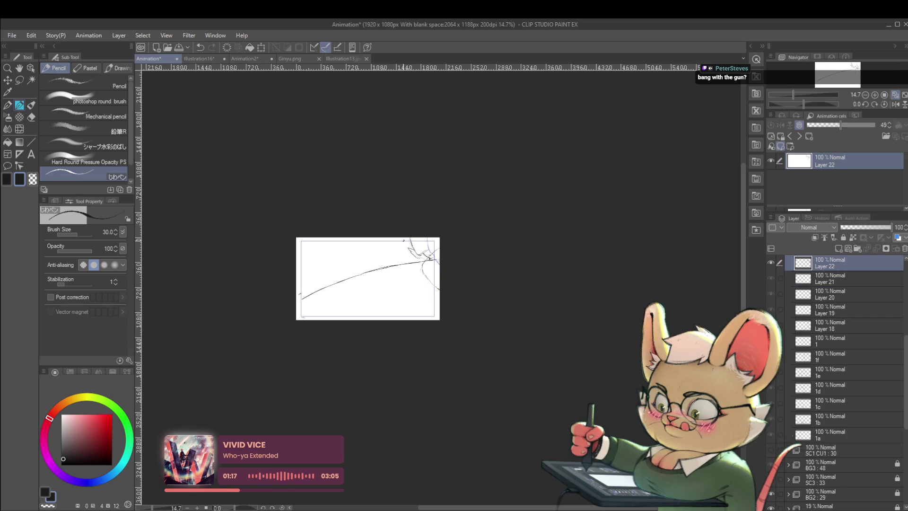
pyautogui.moveTo(302, 301); pyautogui.dragTo(436, 261)
pyautogui.hotkey('ctrl', 'shift', 'n')
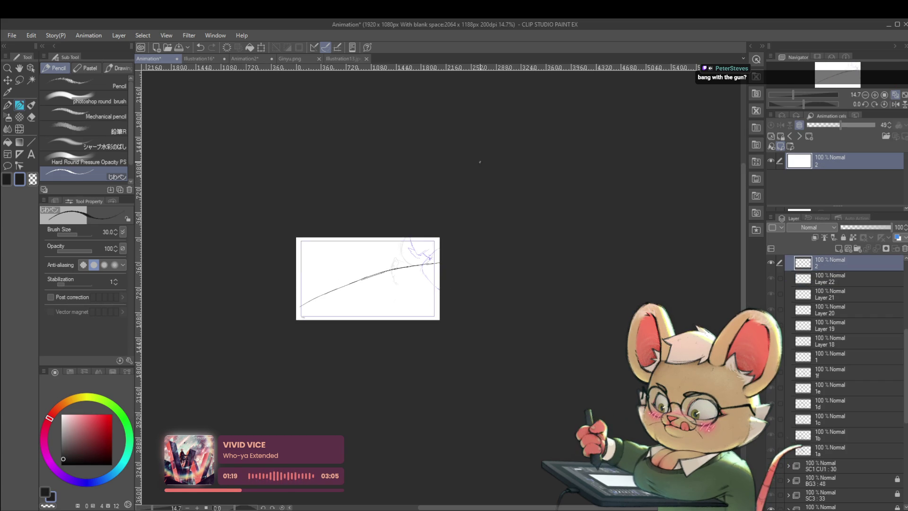
pyautogui.scroll(4, 408, 259)
pyautogui.moveTo(416, 273); pyautogui.dragTo(390, 241)
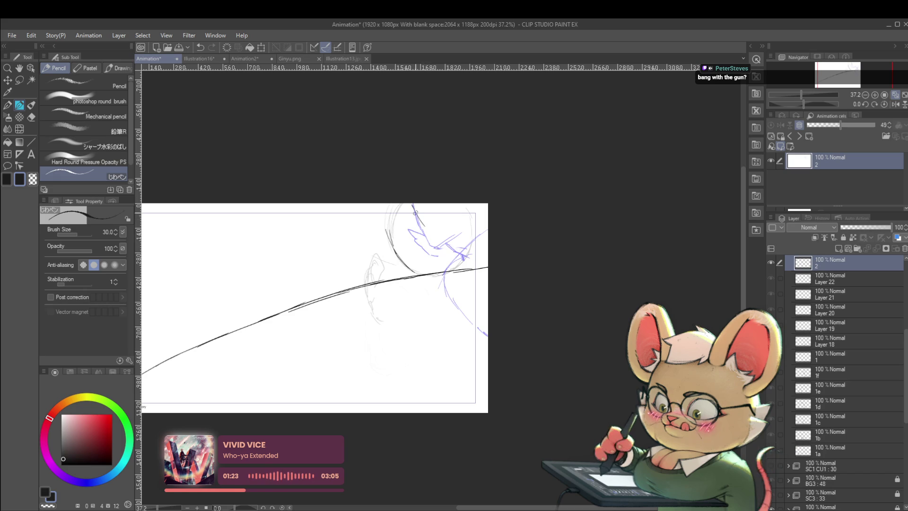
# - Darken the head strokes on Layer 22, then move on to cel 2
pyautogui.hotkey('ctrl', 'Left')
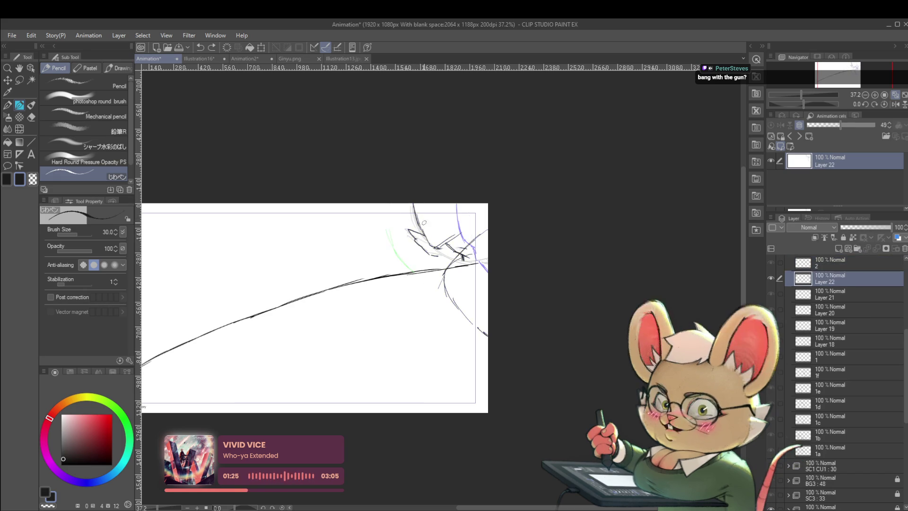
pyautogui.moveTo(424, 223); pyautogui.dragTo(441, 255)
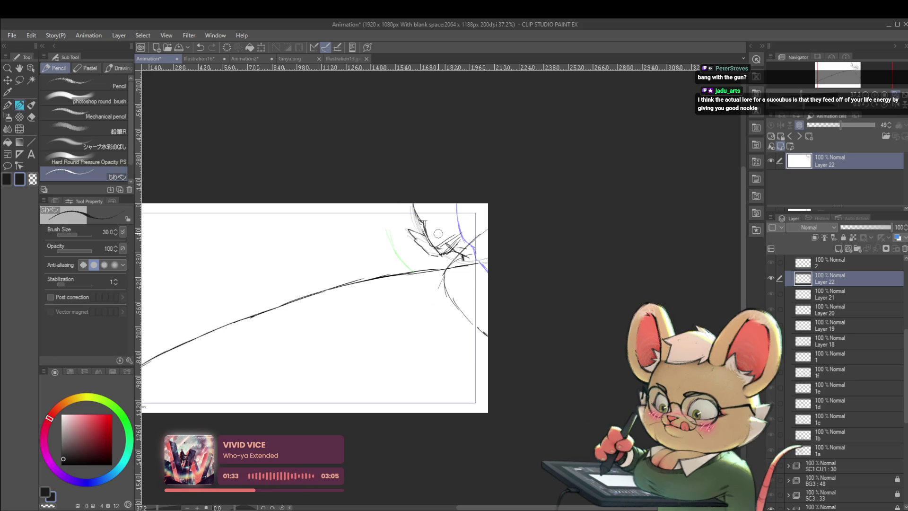
pyautogui.scroll(-2, 460, 203)
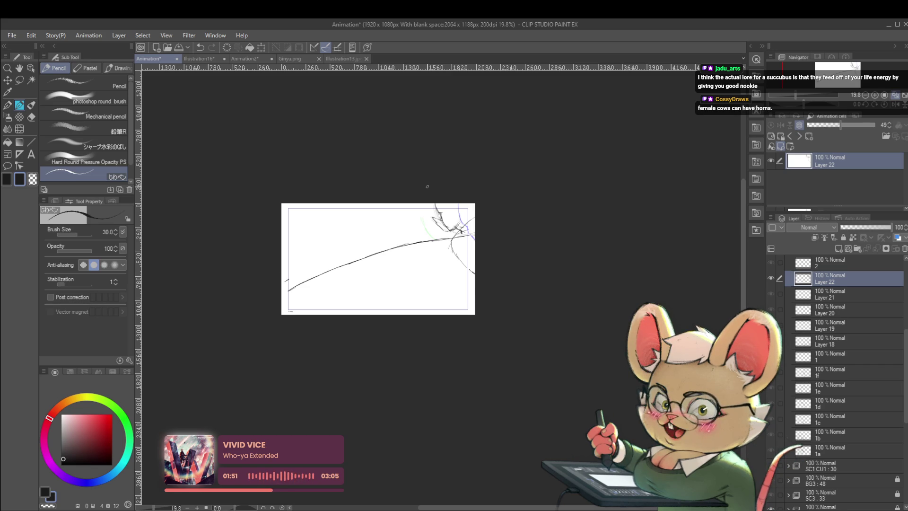
pyautogui.hotkey('alt', ']')
pyautogui.scroll(4, 436, 235)
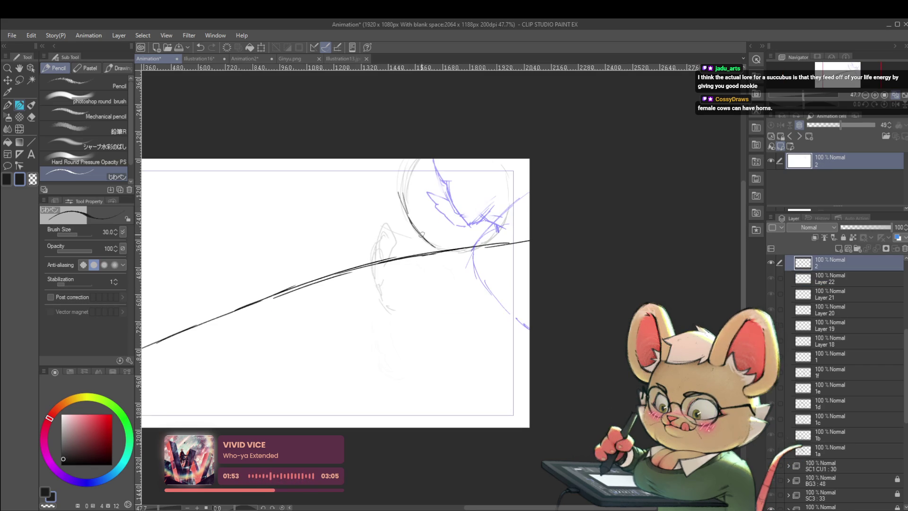
# - Pencil the head outline, the raised arm's arch and the hand strokes on cel 2
pyautogui.moveTo(413, 229); pyautogui.dragTo(427, 241)
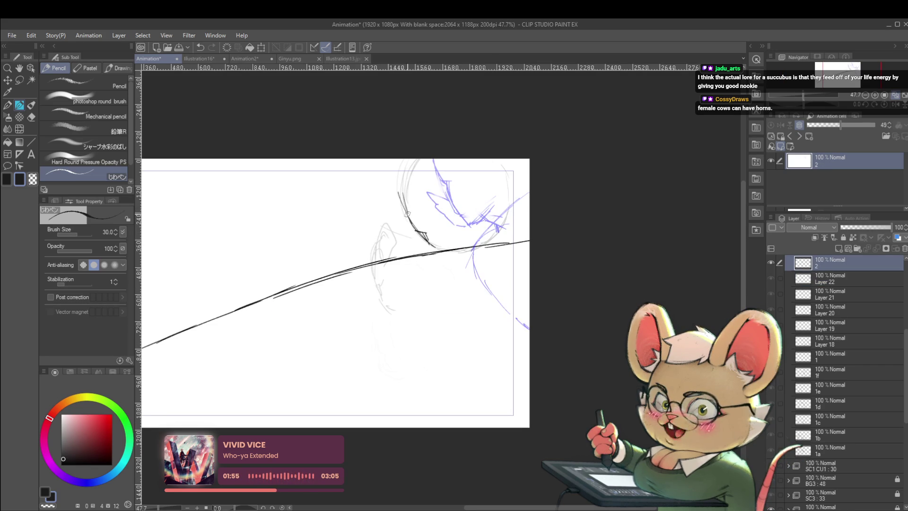
pyautogui.moveTo(414, 159); pyautogui.dragTo(406, 194)
pyautogui.moveTo(429, 243)
pyautogui.mouseDown()
pyautogui.moveTo(461, 266)
pyautogui.moveTo(473, 247)
pyautogui.moveTo(463, 265)
pyautogui.mouseUp()
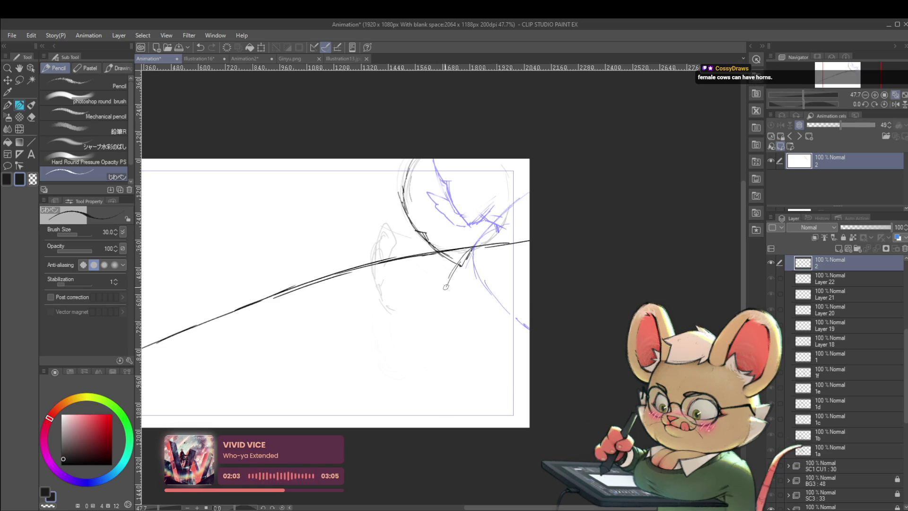
pyautogui.moveTo(456, 276)
pyautogui.mouseDown()
pyautogui.moveTo(439, 299)
pyautogui.moveTo(496, 309)
pyautogui.mouseUp()
pyautogui.moveTo(439, 294); pyautogui.dragTo(430, 314)
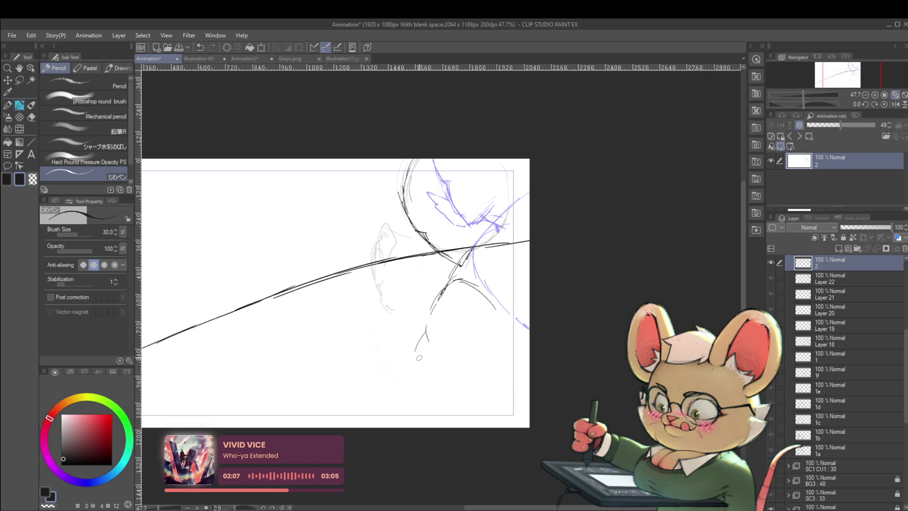
pyautogui.moveTo(484, 355); pyautogui.dragTo(469, 382)
pyautogui.moveTo(389, 359); pyautogui.dragTo(394, 314)
pyautogui.moveTo(395, 373); pyautogui.dragTo(408, 385)
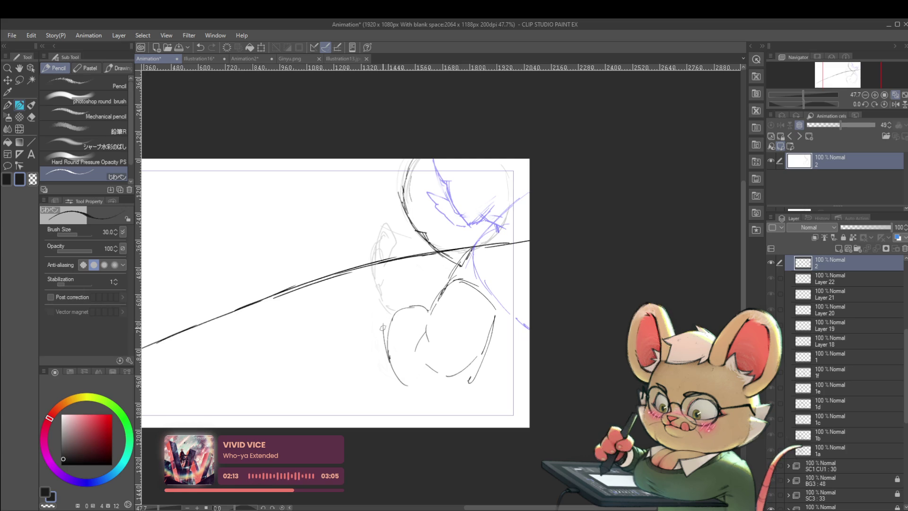
# - Sketch the shoulder, the figure's side and the ear, then zoom to check
pyautogui.moveTo(399, 292)
pyautogui.mouseDown()
pyautogui.moveTo(412, 301)
pyautogui.moveTo(384, 314)
pyautogui.moveTo(377, 279)
pyautogui.mouseUp()
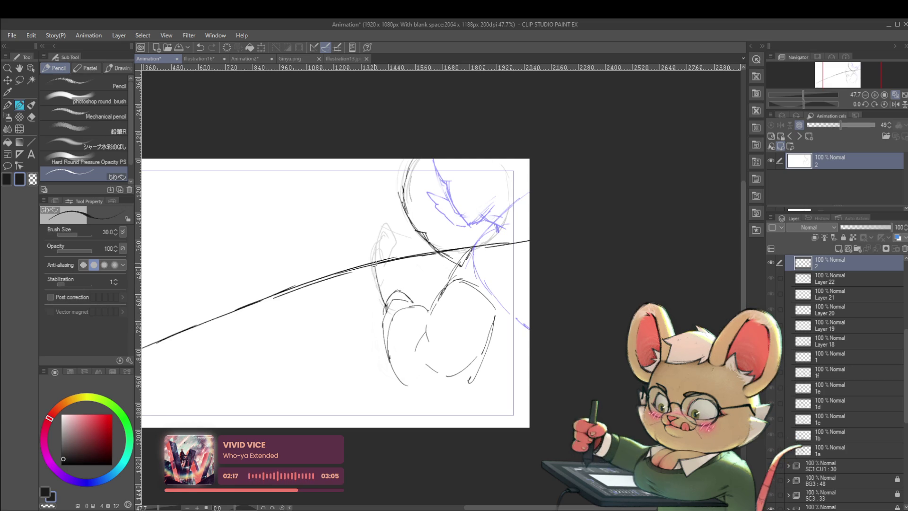
pyautogui.moveTo(379, 281); pyautogui.dragTo(378, 246)
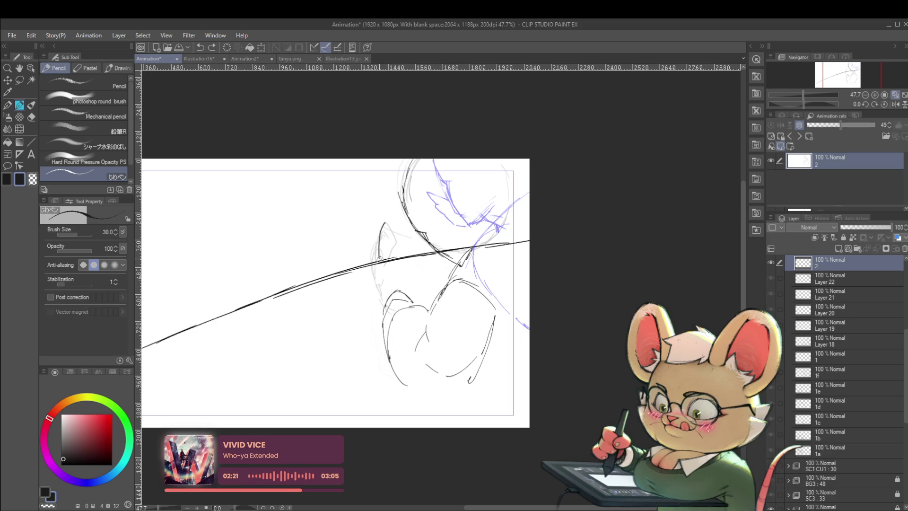
pyautogui.moveTo(385, 225)
pyautogui.mouseDown()
pyautogui.moveTo(394, 254)
pyautogui.moveTo(379, 280)
pyautogui.mouseUp()
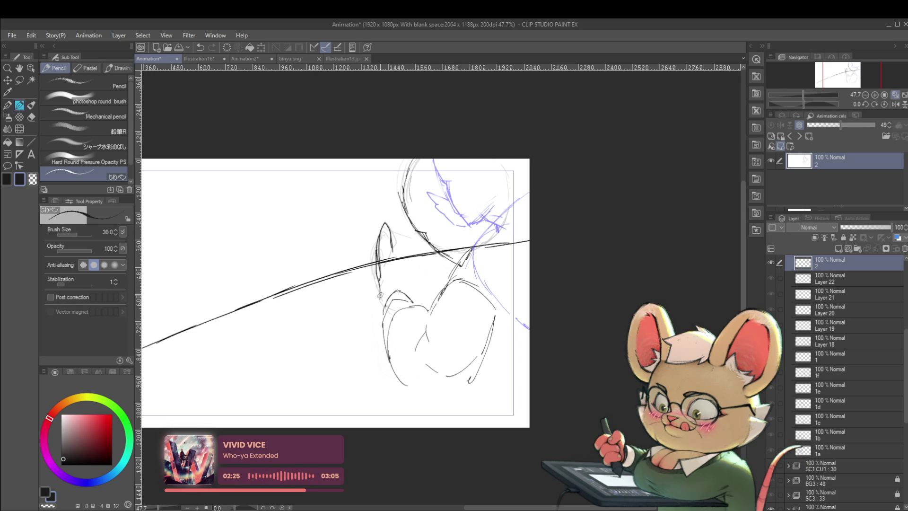
pyautogui.moveTo(396, 247); pyautogui.dragTo(398, 277)
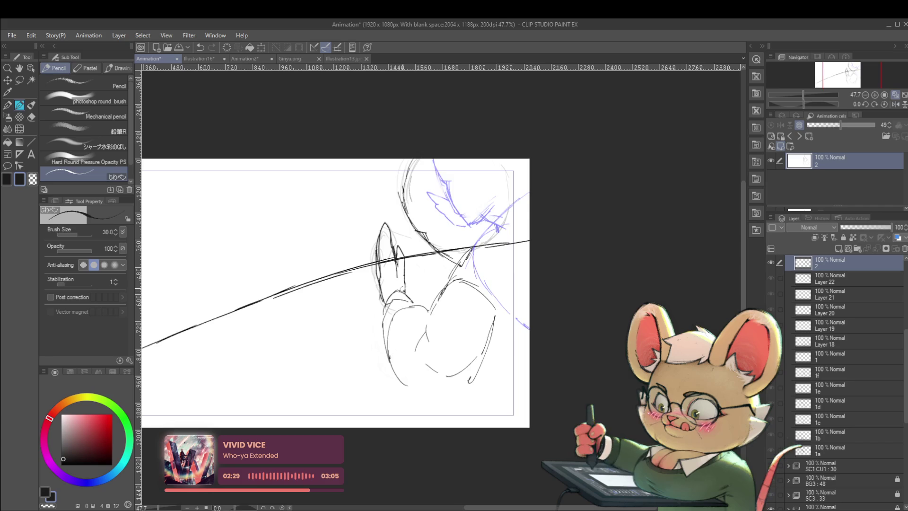
pyautogui.scroll(-3, 409, 253)
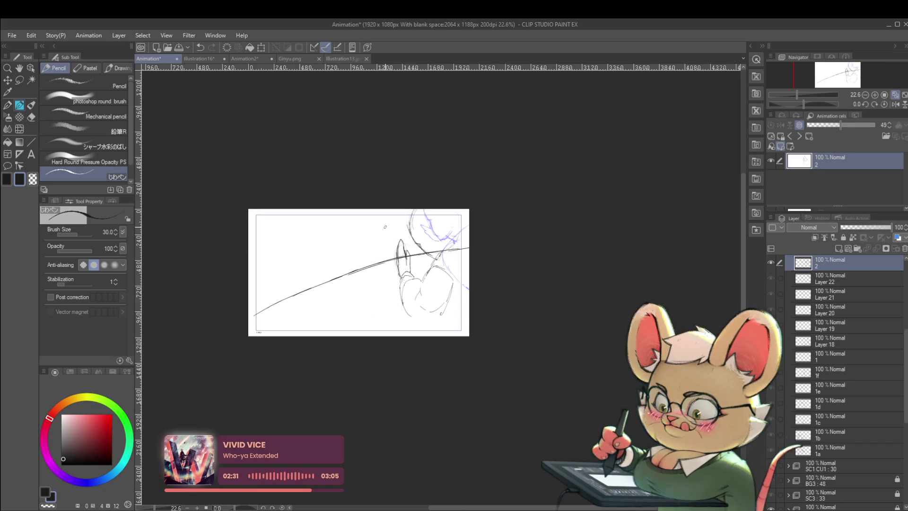
pyautogui.scroll(2, 404, 268)
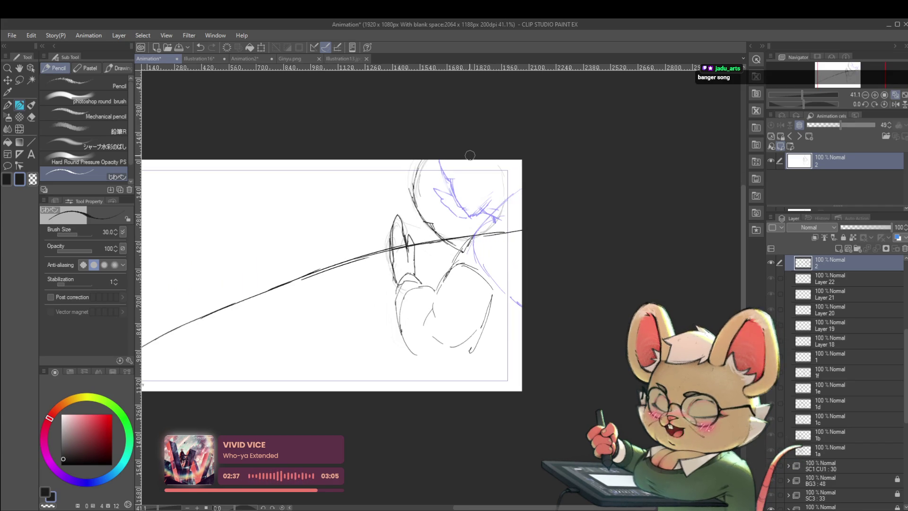
# - Lasso the ear and scale its height down to 68%
pyautogui.press('m')
pyautogui.moveTo(386, 265)
pyautogui.mouseDown()
pyautogui.moveTo(402, 201)
pyautogui.moveTo(415, 276)
pyautogui.moveTo(408, 284)
pyautogui.mouseUp()
pyautogui.hotkey('ctrl', 't')
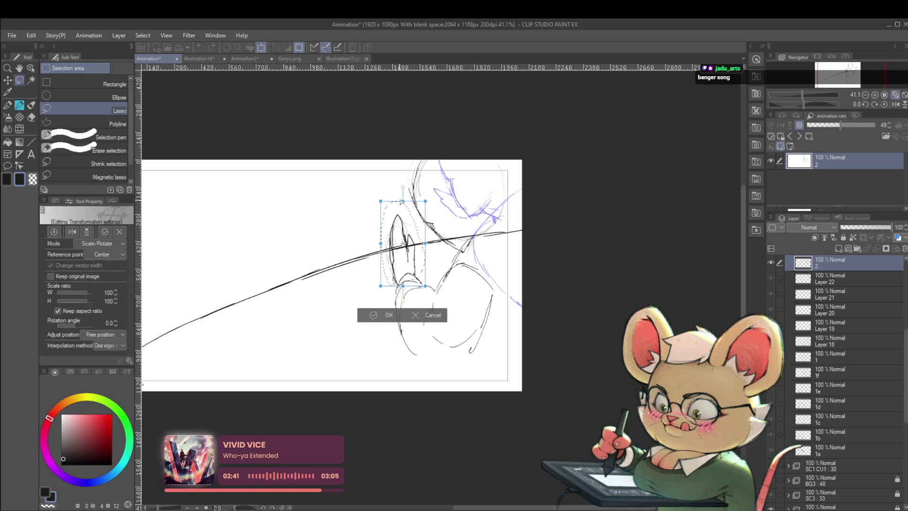
pyautogui.moveTo(406, 229); pyautogui.dragTo(410, 231)
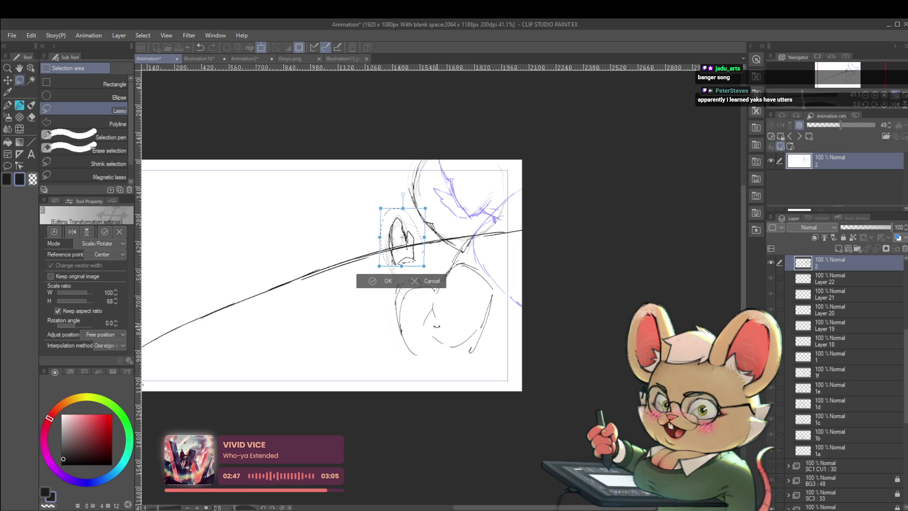
pyautogui.press('Return')
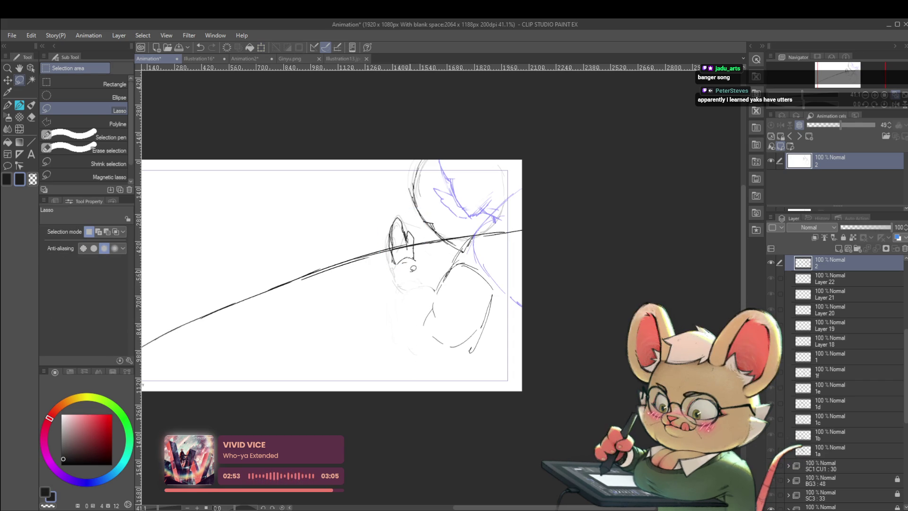
# - Redraw the arm strokes near the ear and its underside, undoing misplaced strokes
pyautogui.press('p')
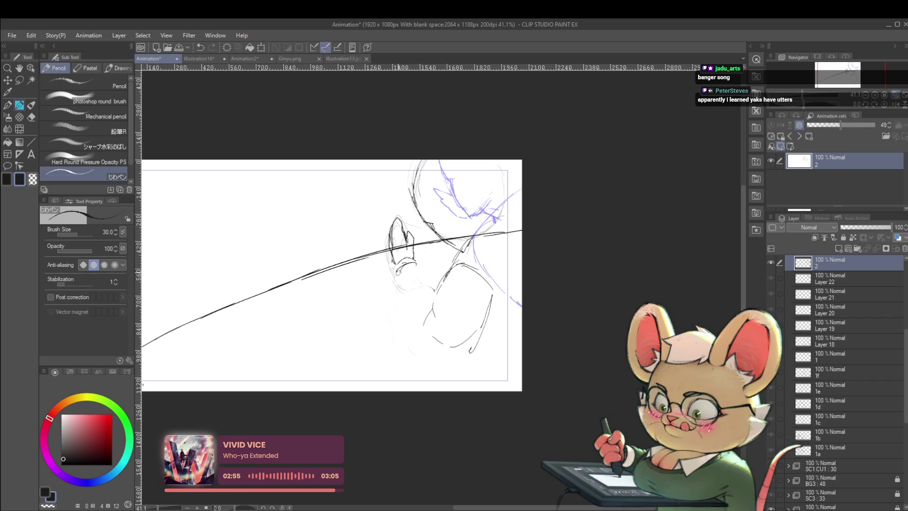
pyautogui.moveTo(395, 266); pyautogui.dragTo(407, 258)
pyautogui.moveTo(412, 258); pyautogui.dragTo(394, 288)
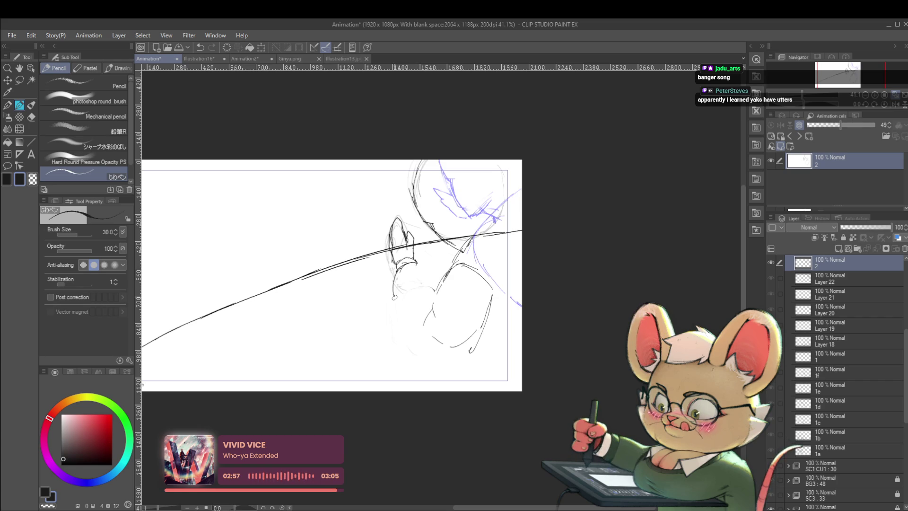
pyautogui.moveTo(422, 339); pyautogui.dragTo(455, 347)
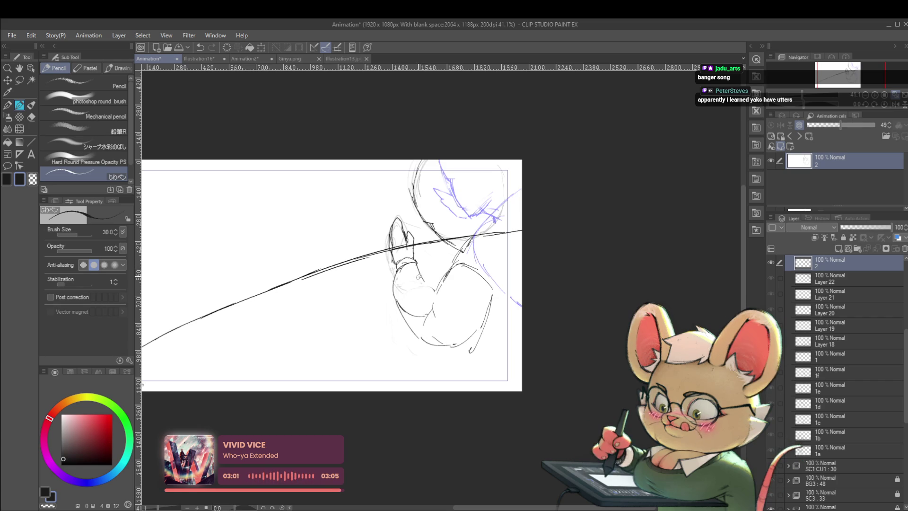
pyautogui.moveTo(432, 292)
pyautogui.mouseDown()
pyautogui.moveTo(420, 301)
pyautogui.moveTo(425, 313)
pyautogui.moveTo(429, 303)
pyautogui.moveTo(428, 322)
pyautogui.mouseUp()
pyautogui.hotkey('ctrl', 'z')
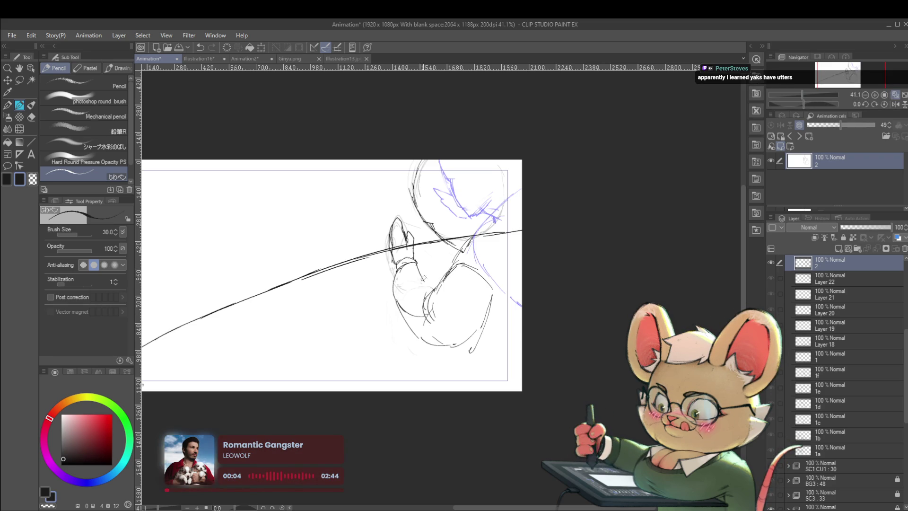
pyautogui.hotkey('ctrl', '-')
pyautogui.hotkey('ctrl', '-')
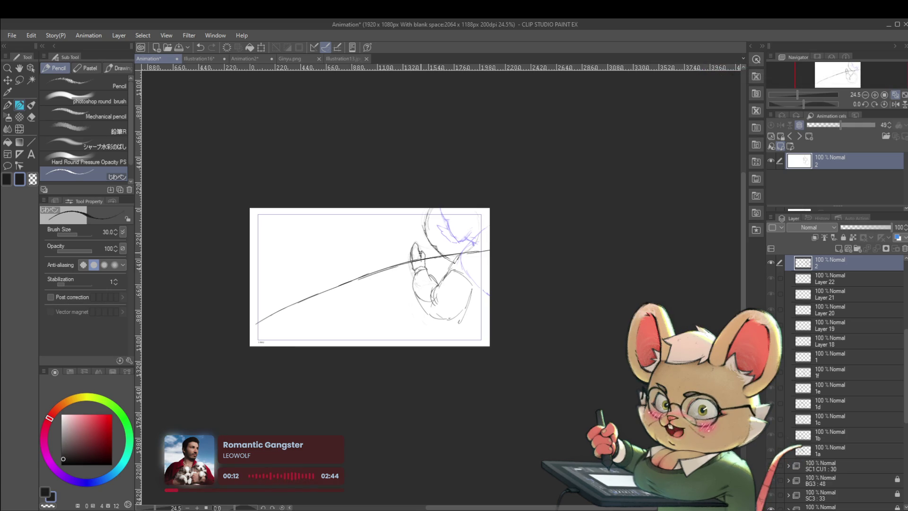
# - Redraw the long sweeping diagonal line, add new cel 3, and add a stroke near the hand on cel 2
pyautogui.hotkey('ctrl', 'z')
pyautogui.moveTo(256, 331); pyautogui.dragTo(490, 255)
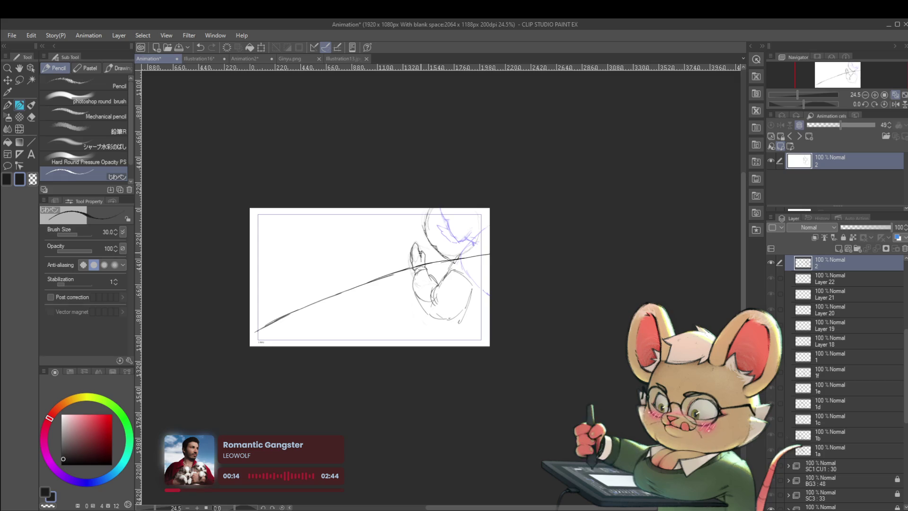
pyautogui.hotkey('ctrl', 'shift', 'n')
pyautogui.moveTo(264, 341); pyautogui.dragTo(490, 262)
pyautogui.click(833, 279)
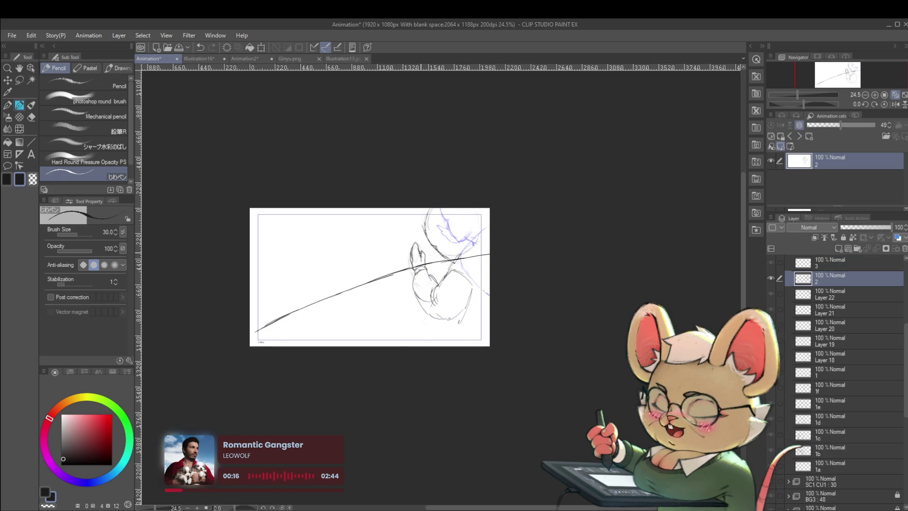
pyautogui.moveTo(463, 315); pyautogui.dragTo(481, 335)
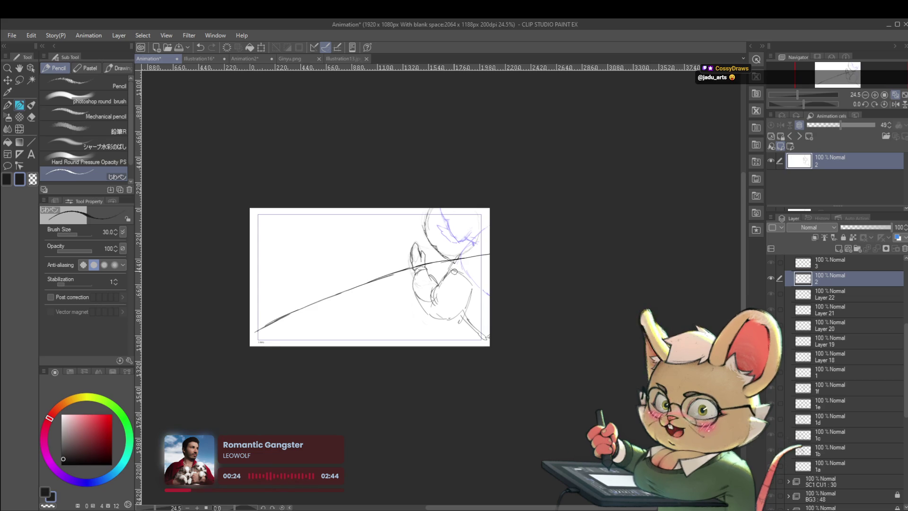
# - Redraw the sweeping line slightly higher, compare with the previous cel, and darken the head arc
pyautogui.scroll(1, 466, 246)
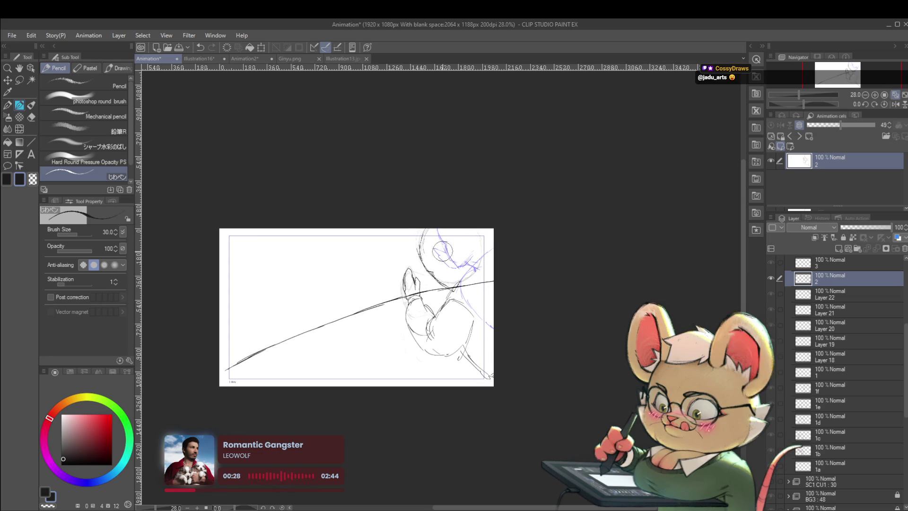
pyautogui.hotkey('ctrl', 'z')
pyautogui.moveTo(228, 361); pyautogui.dragTo(494, 277)
pyautogui.press('Left')
pyautogui.press('Right')
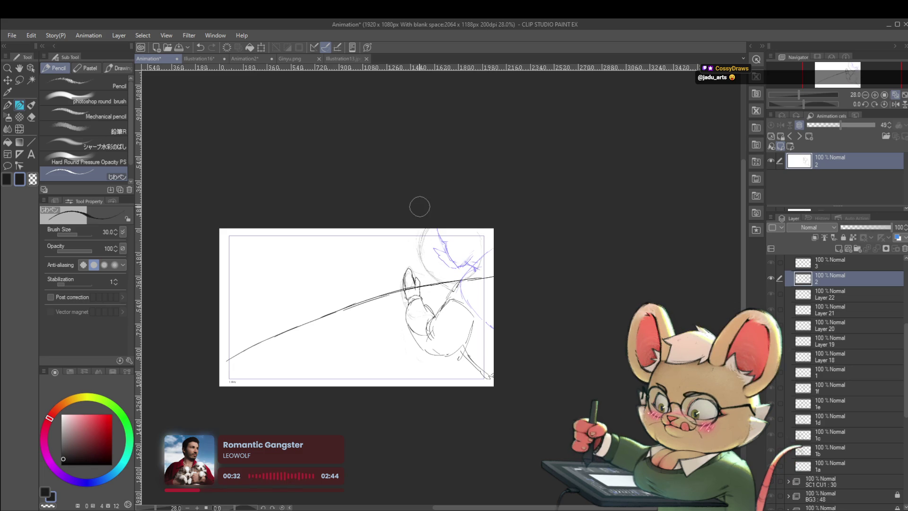
pyautogui.scroll(2, 446, 263)
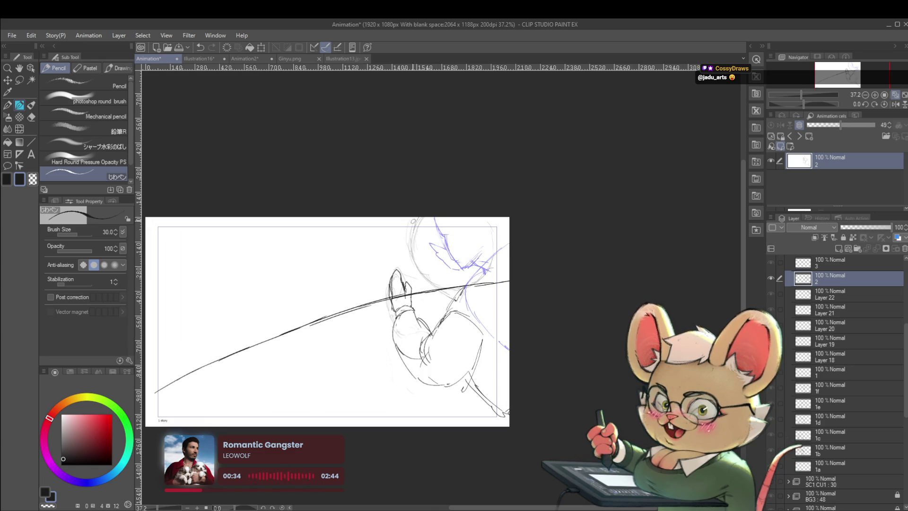
pyautogui.moveTo(416, 232)
pyautogui.mouseDown()
pyautogui.moveTo(413, 253)
pyautogui.moveTo(433, 284)
pyautogui.mouseUp()
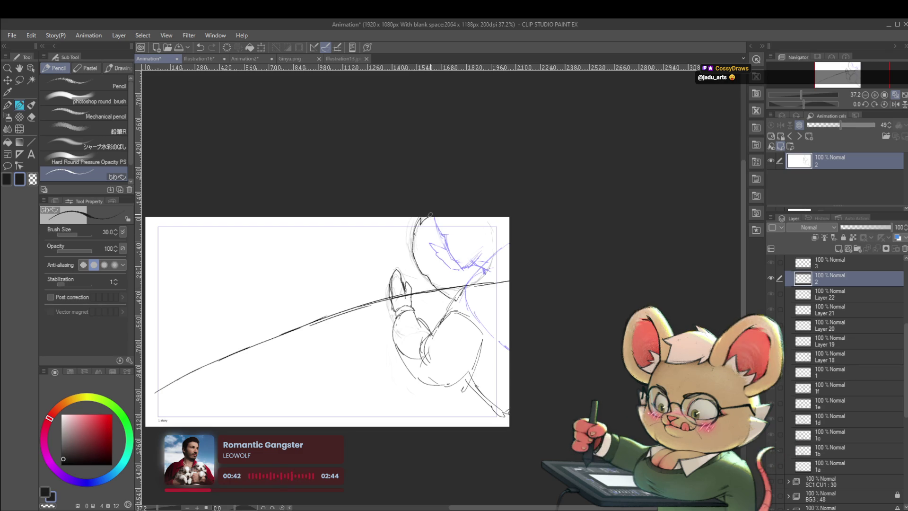
pyautogui.scroll(-3, 430, 215)
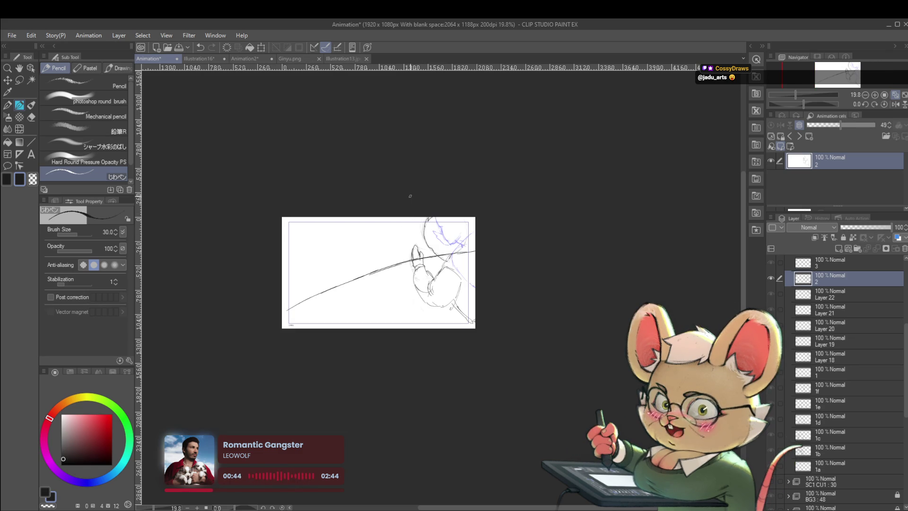
# - On cel 3, sketch the arm lines and a short stroke at lower right
pyautogui.hotkey('alt', ']')
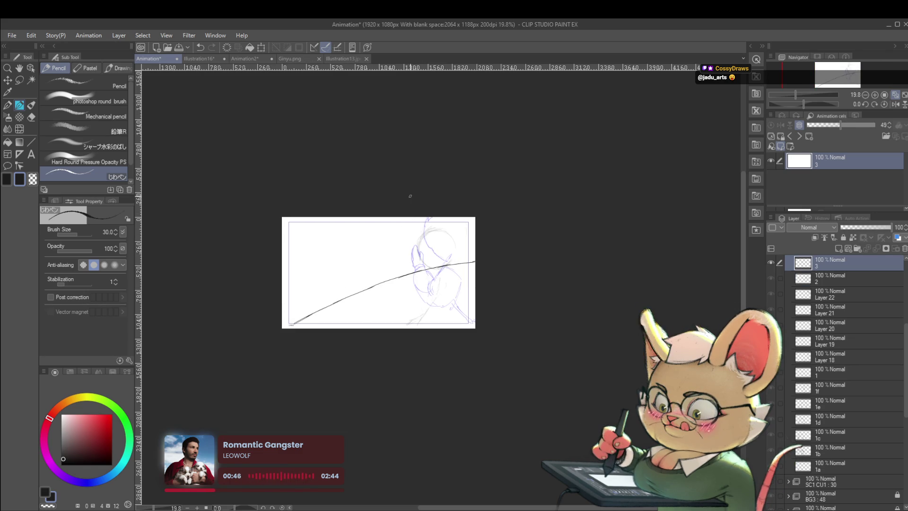
pyautogui.scroll(2, 435, 309)
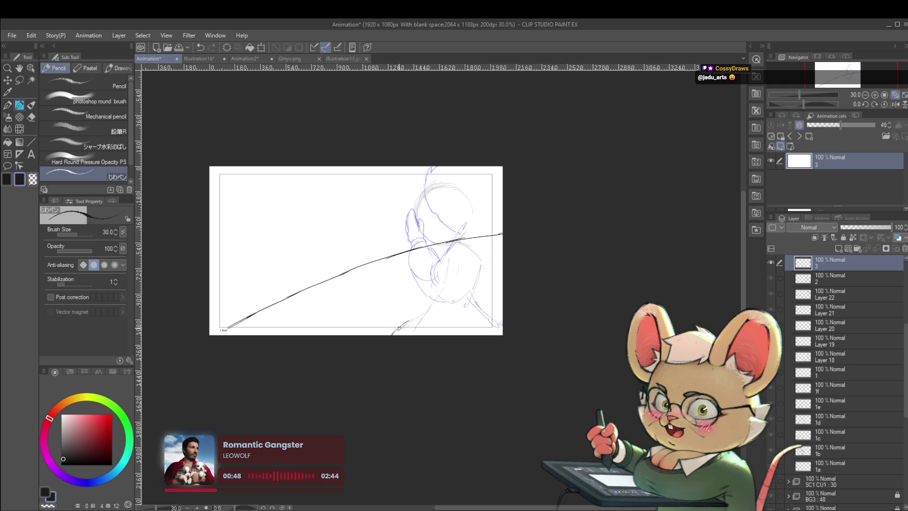
pyautogui.moveTo(428, 309)
pyautogui.mouseDown()
pyautogui.moveTo(447, 254)
pyautogui.moveTo(483, 250)
pyautogui.mouseUp()
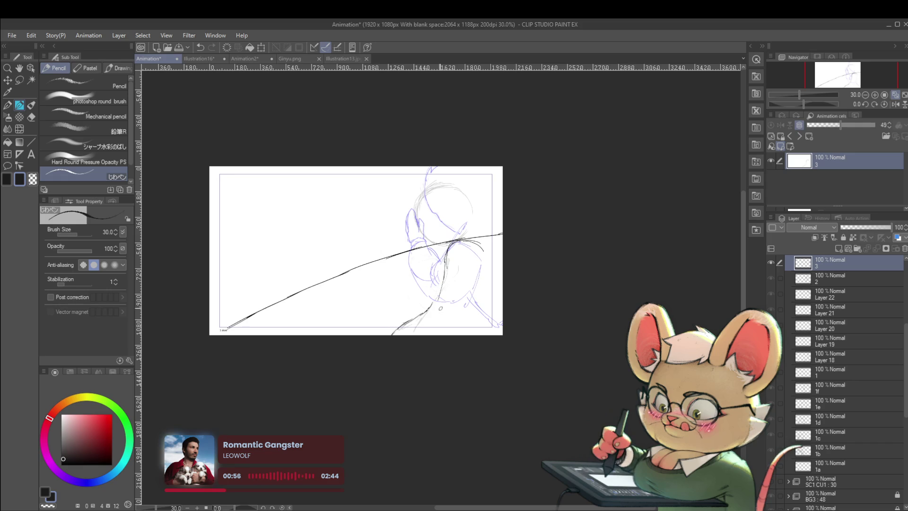
pyautogui.moveTo(455, 335); pyautogui.dragTo(467, 315)
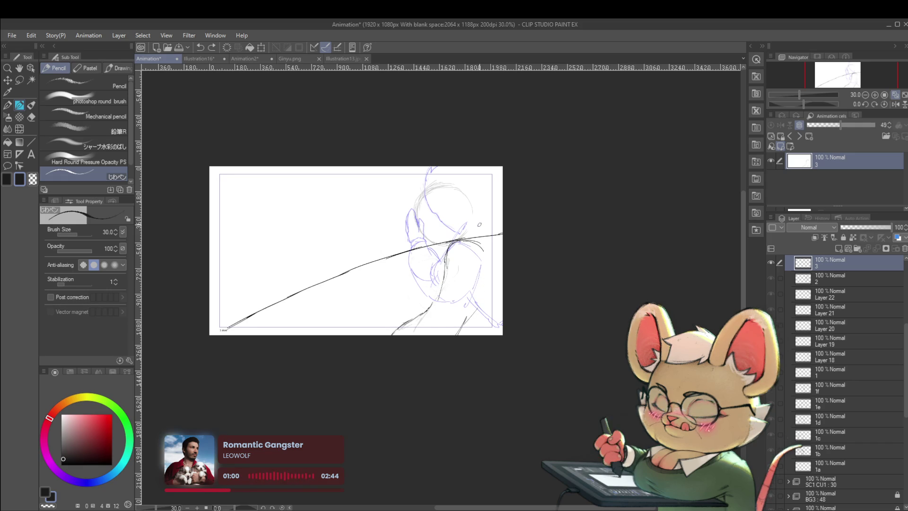
# - On a mirrored canvas, extend the body lines to the frame's bottom, then unmirror and play the animation
pyautogui.press('h')
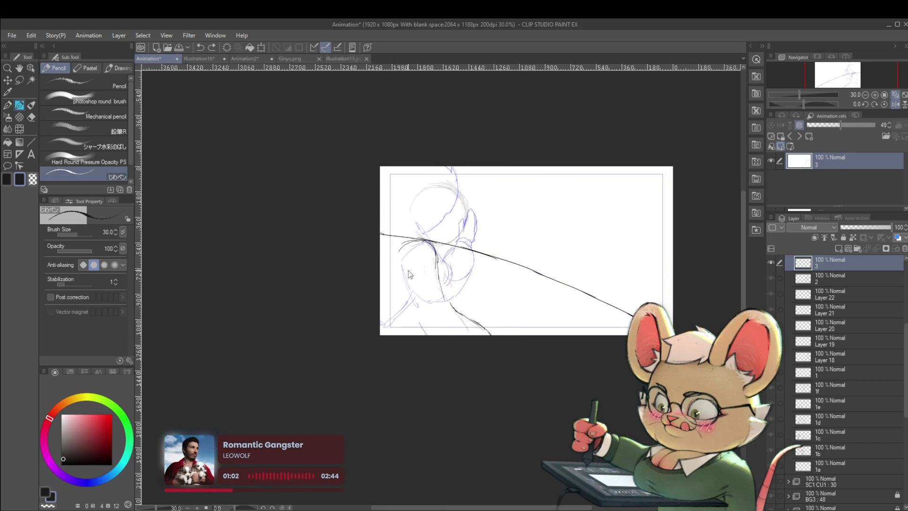
pyautogui.moveTo(406, 298); pyautogui.dragTo(413, 334)
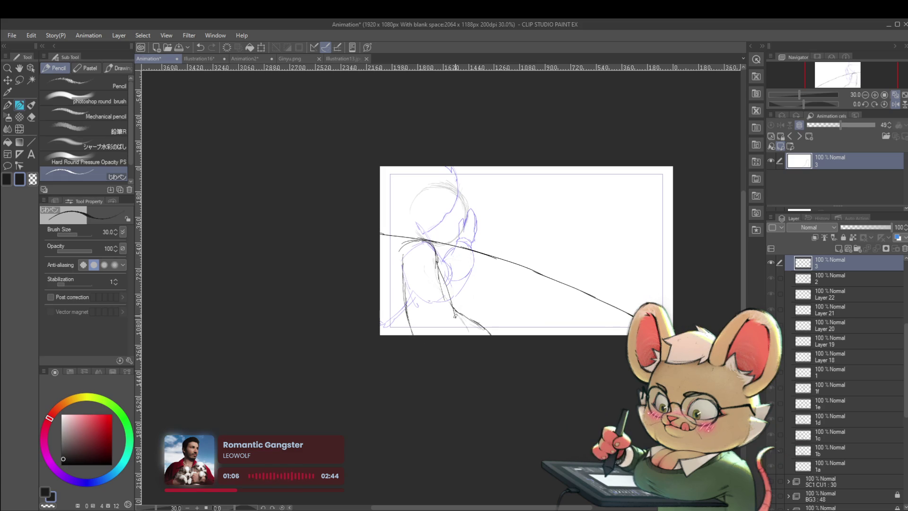
pyautogui.moveTo(466, 319); pyautogui.dragTo(483, 329)
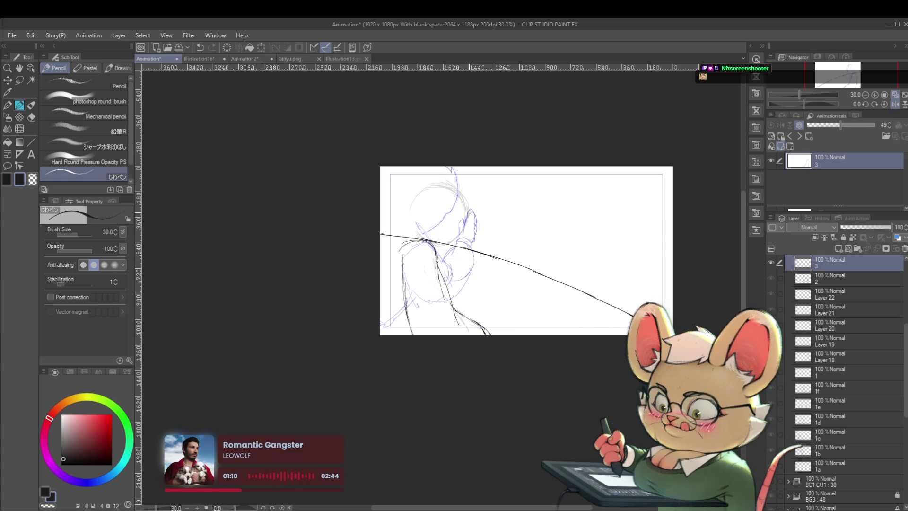
pyautogui.moveTo(453, 237); pyautogui.dragTo(440, 247)
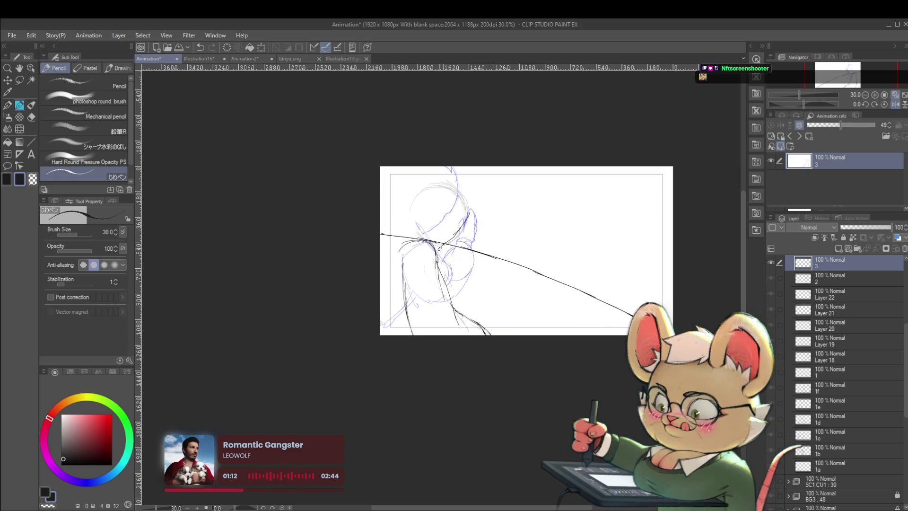
pyautogui.scroll(-3, 472, 229)
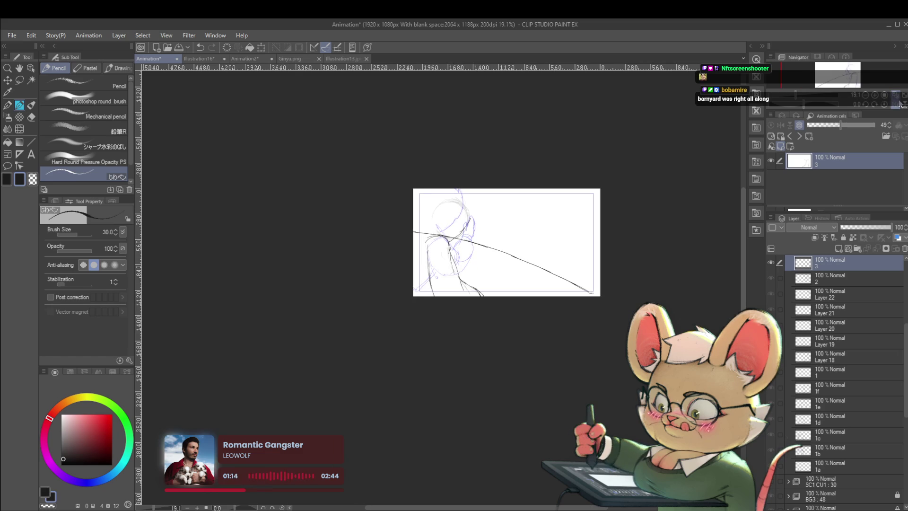
pyautogui.click(876, 106)
pyautogui.scroll(3, 460, 273)
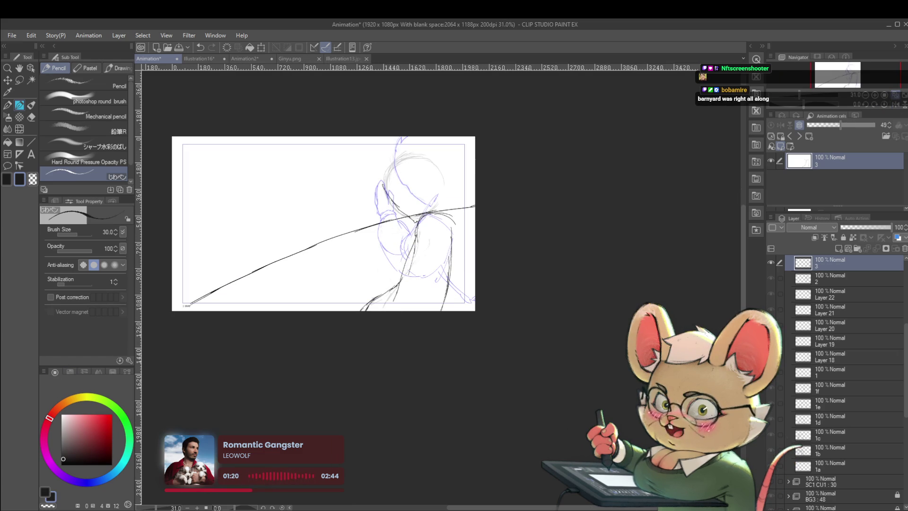
pyautogui.press('space')
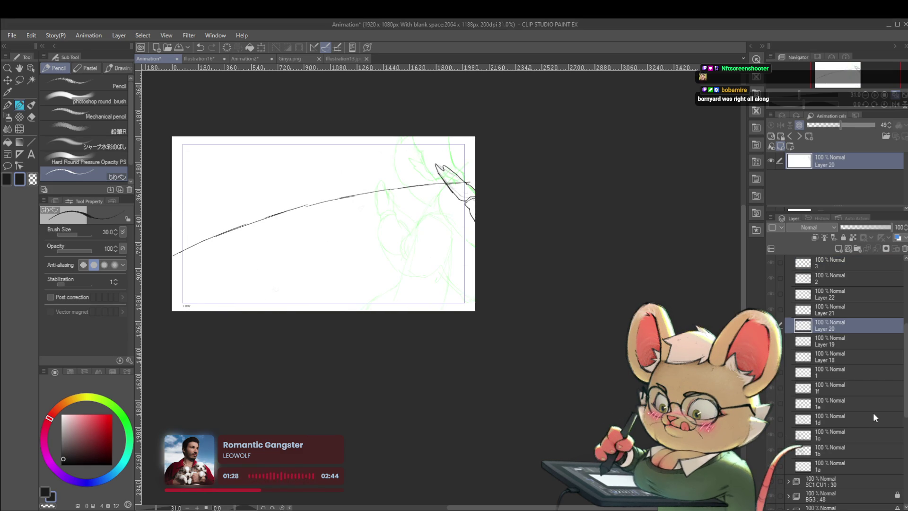
# - Draw the long curved sweeping line across Layer 20, play it back, and mirror the canvas view
pyautogui.scroll(-4, 789, 479)
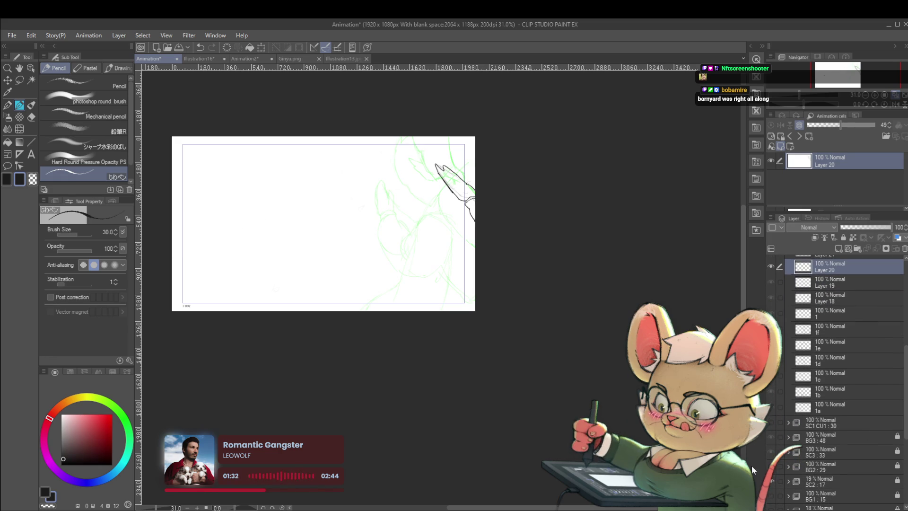
pyautogui.moveTo(174, 256); pyautogui.dragTo(470, 182)
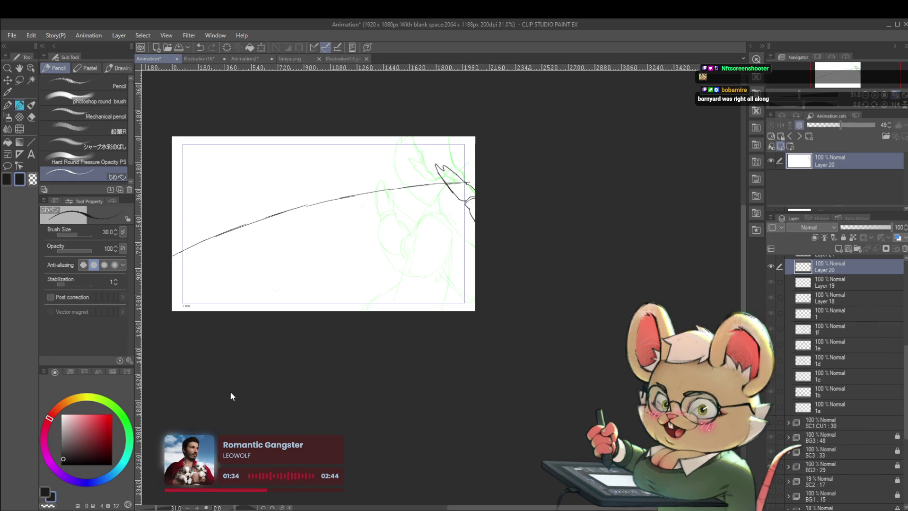
pyautogui.press('space')
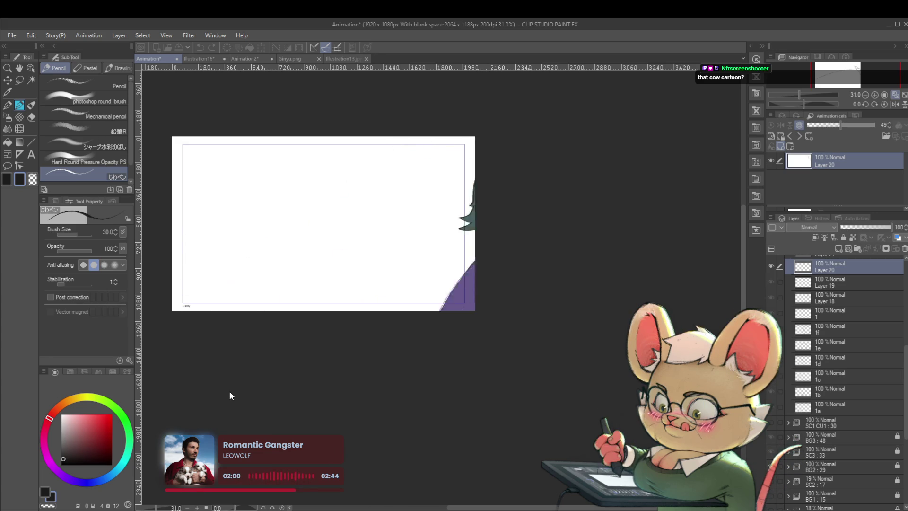
pyautogui.click(893, 103)
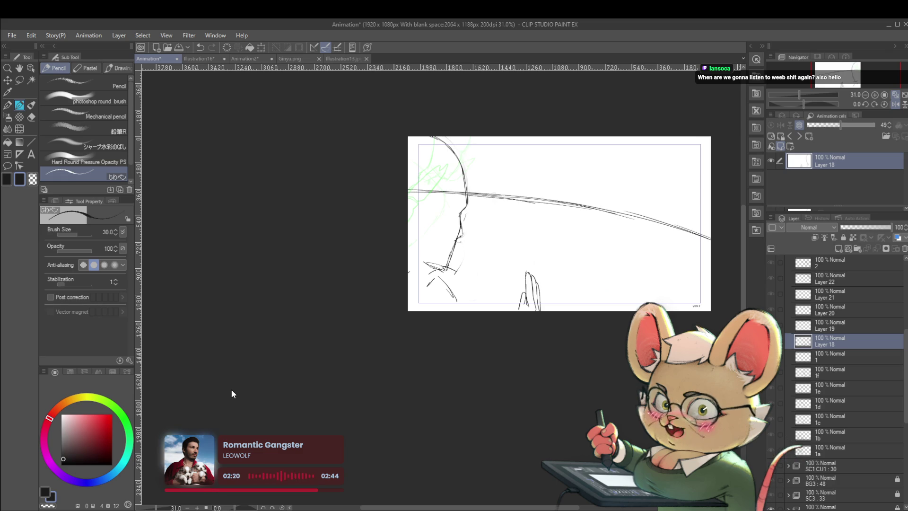
# - Step through frames 1a to 1d to compare the drawings
pyautogui.press('Down')
pyautogui.press('Down')
pyautogui.press('Down')
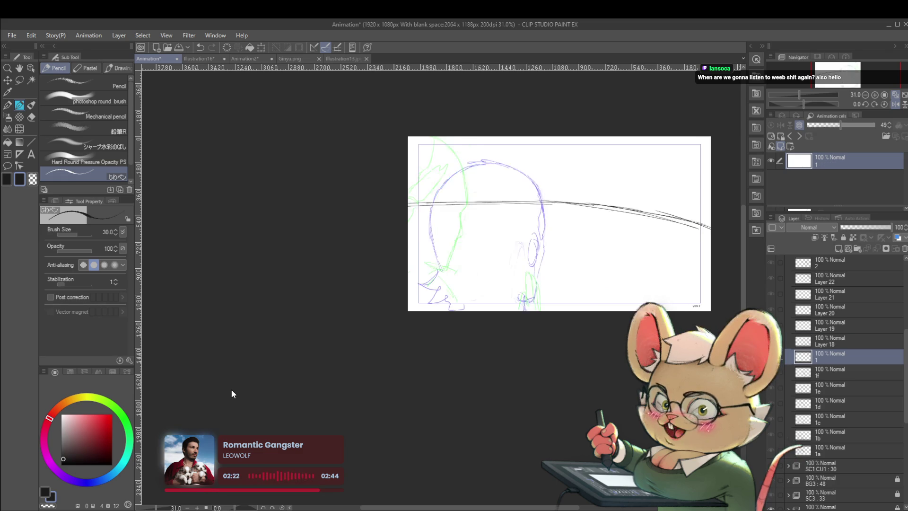
pyautogui.press('Down')
pyautogui.press('Down')
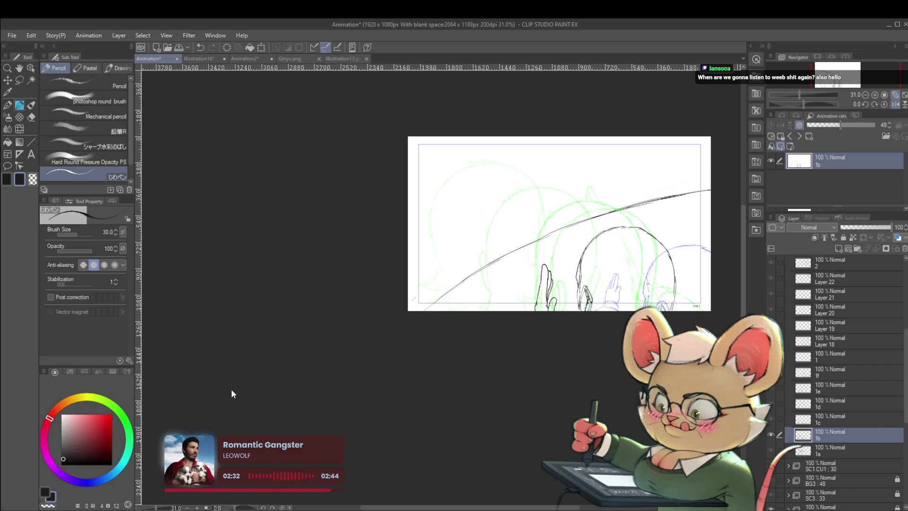
pyautogui.press('Down')
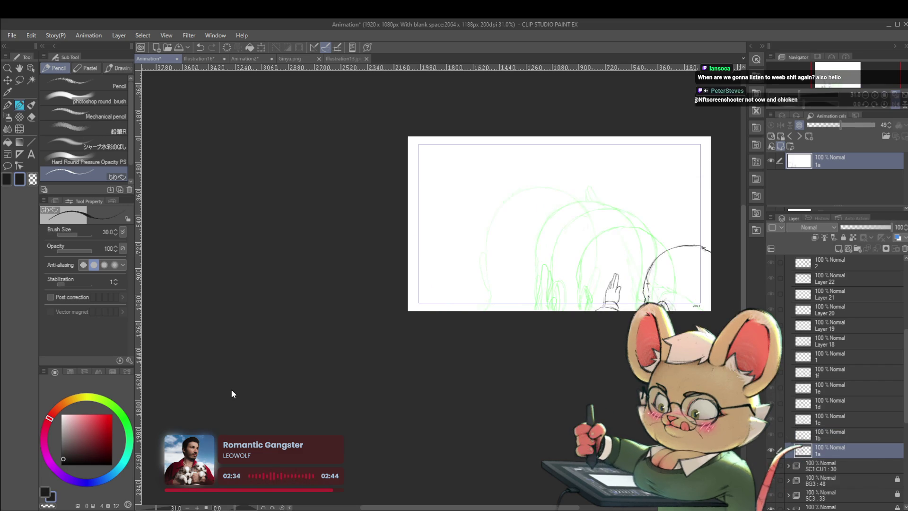
pyautogui.press('Up')
pyautogui.press('Up')
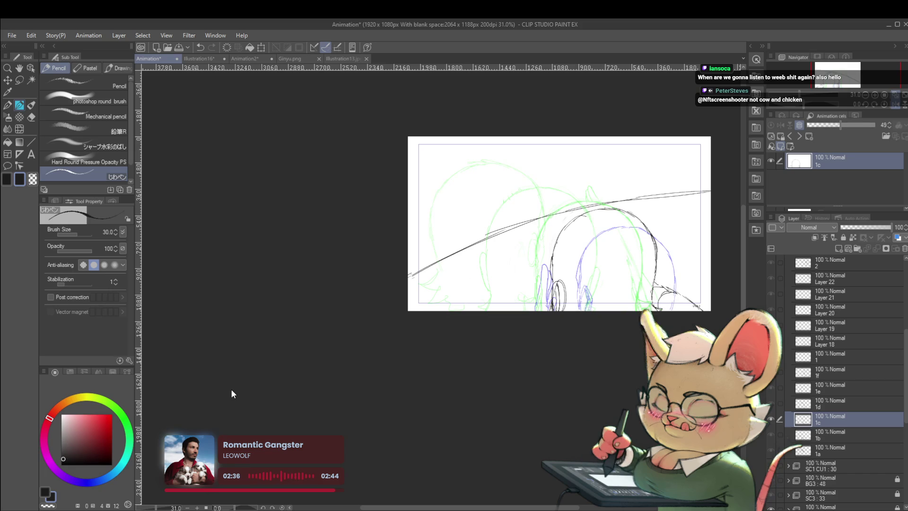
pyautogui.press('Up')
# - Advance to frame 1e, pencil an ear tip above the head, undo the extra stroke, and return to 1d
pyautogui.press('Down')
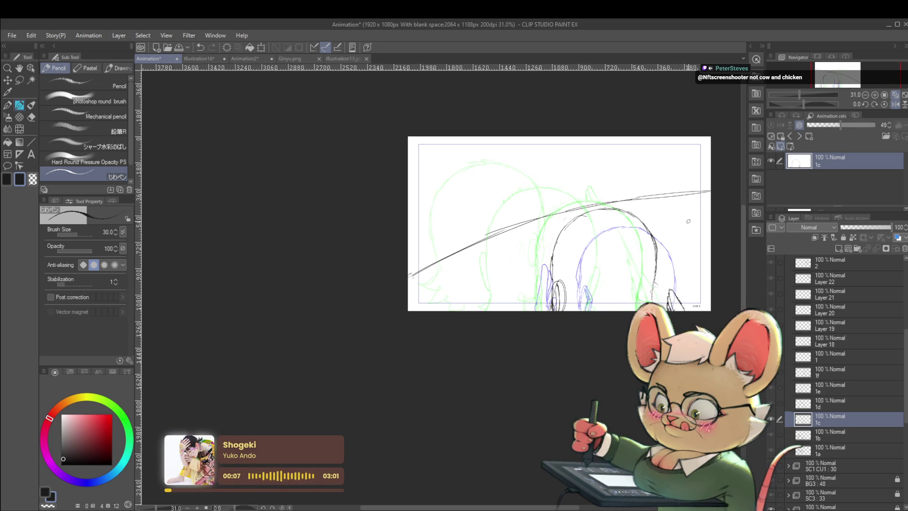
pyautogui.hotkey('ctrl', 'shift', '.')
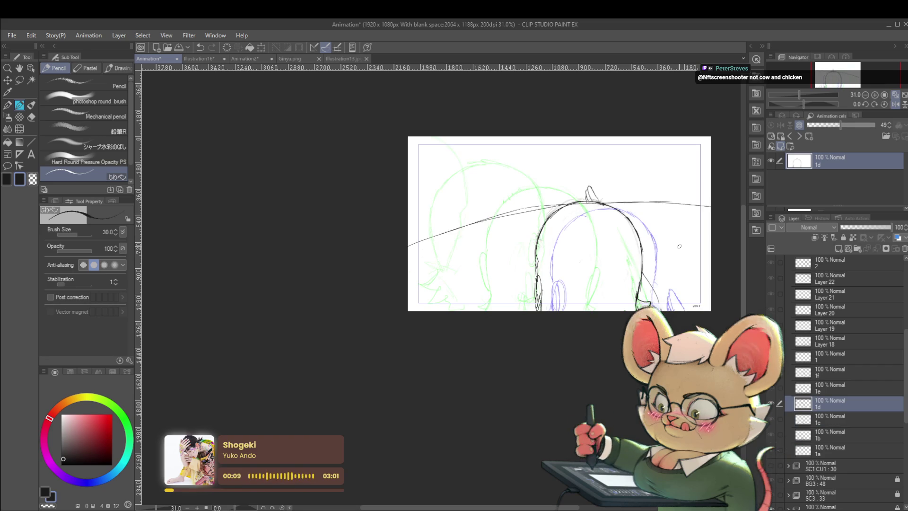
pyautogui.hotkey('ctrl', 'shift', '.')
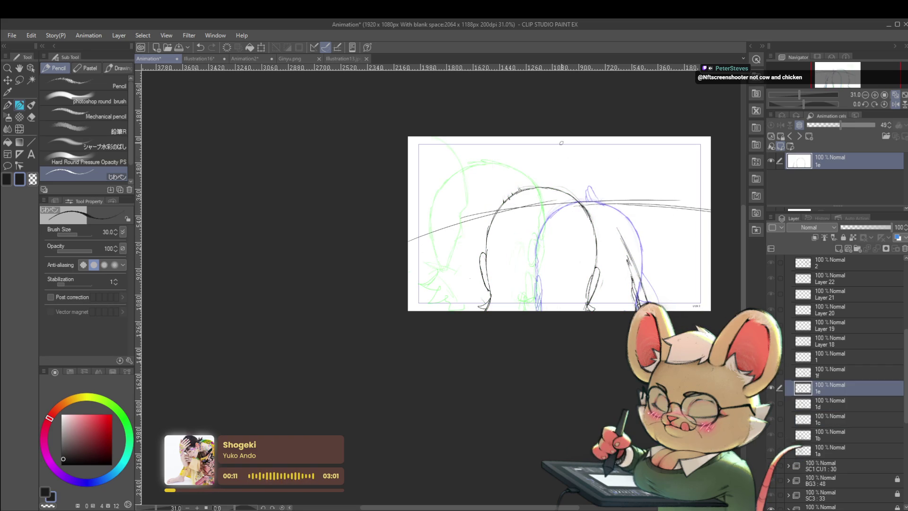
pyautogui.moveTo(554, 146)
pyautogui.mouseDown()
pyautogui.moveTo(558, 174)
pyautogui.moveTo(563, 166)
pyautogui.moveTo(611, 247)
pyautogui.mouseUp()
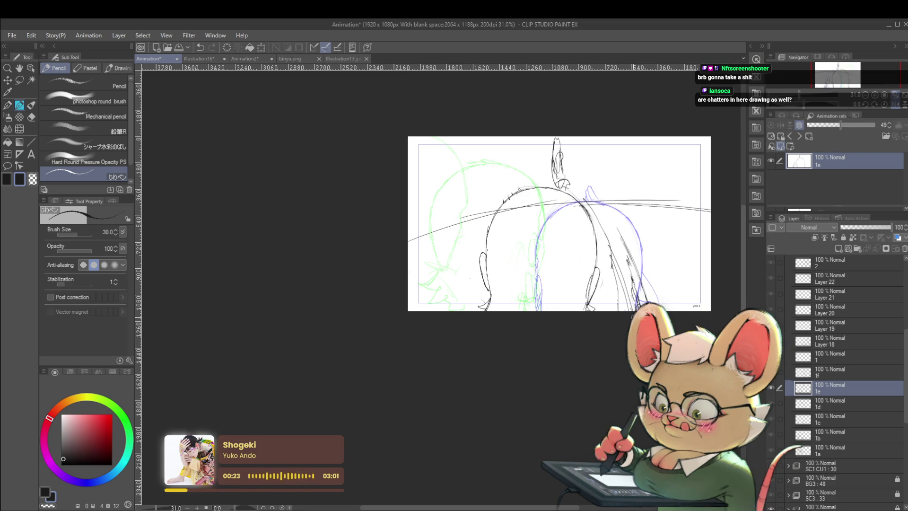
pyautogui.hotkey('ctrl', 'z')
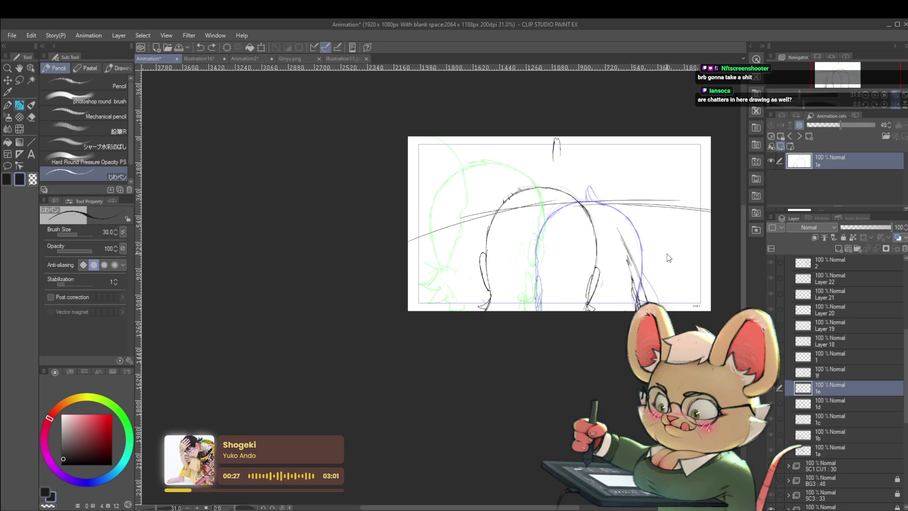
pyautogui.press(',')
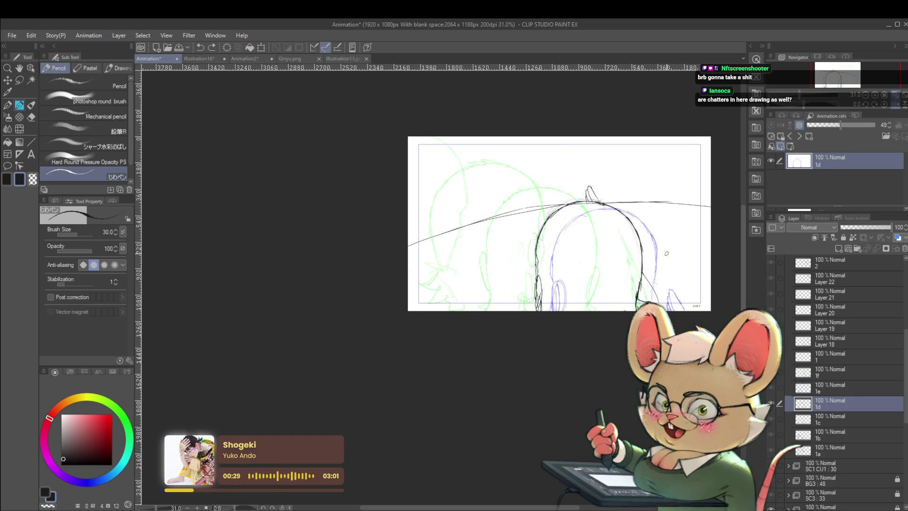
# - Lasso the ear tip in frame 1d, move it higher, and play back to check
pyautogui.press('m')
pyautogui.moveTo(588, 194); pyautogui.dragTo(597, 177)
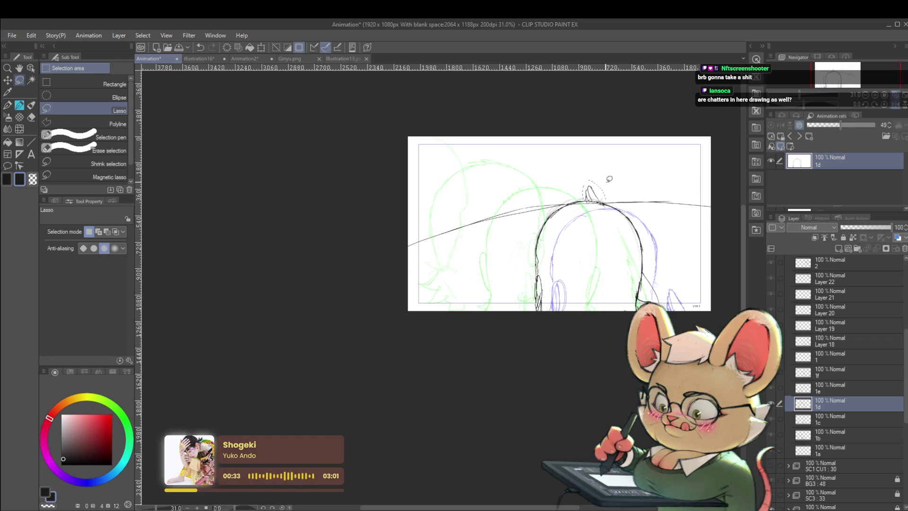
pyautogui.hotkey('ctrl', 't')
pyautogui.moveTo(591, 188)
pyautogui.mouseDown()
pyautogui.moveTo(584, 162)
pyautogui.moveTo(601, 191)
pyautogui.mouseUp()
pyautogui.press('Return')
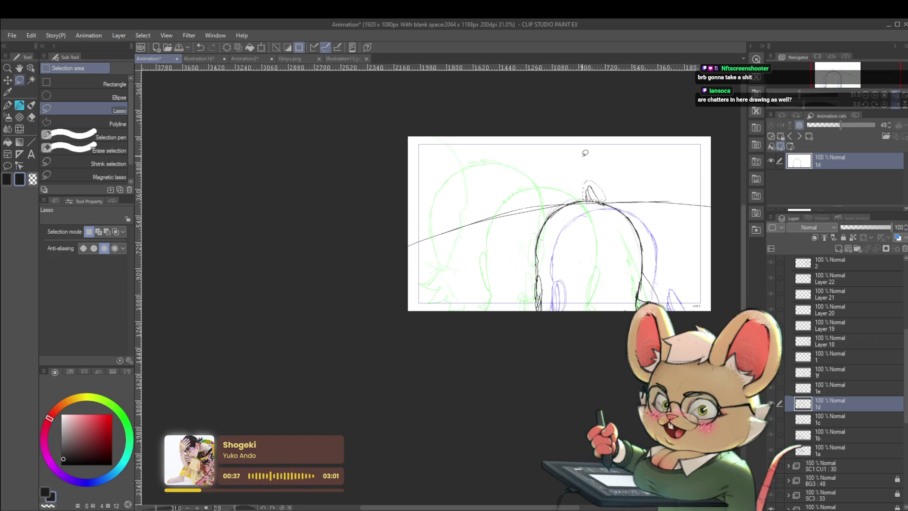
pyautogui.press('space')
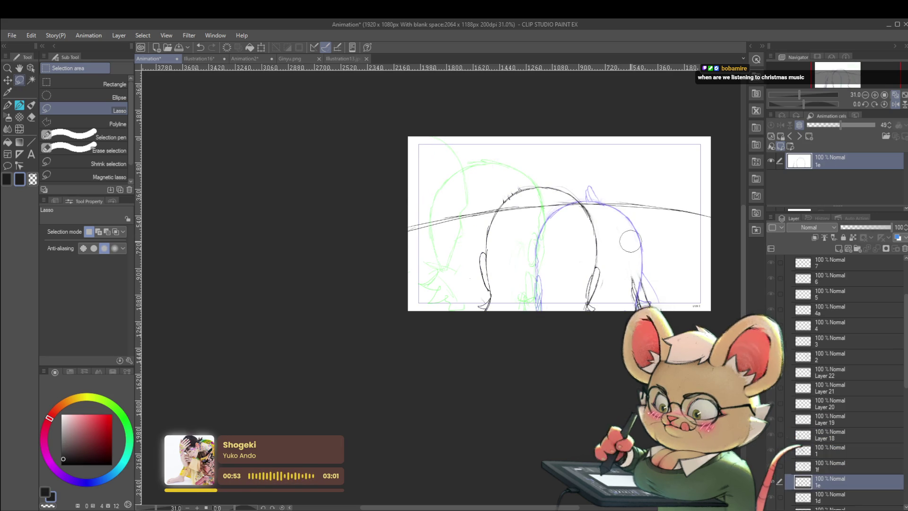
# - Restore the removed sketch lines, reposition frame 1e's right-hand lines, and replay the animation
pyautogui.hotkey('ctrl', 'z')
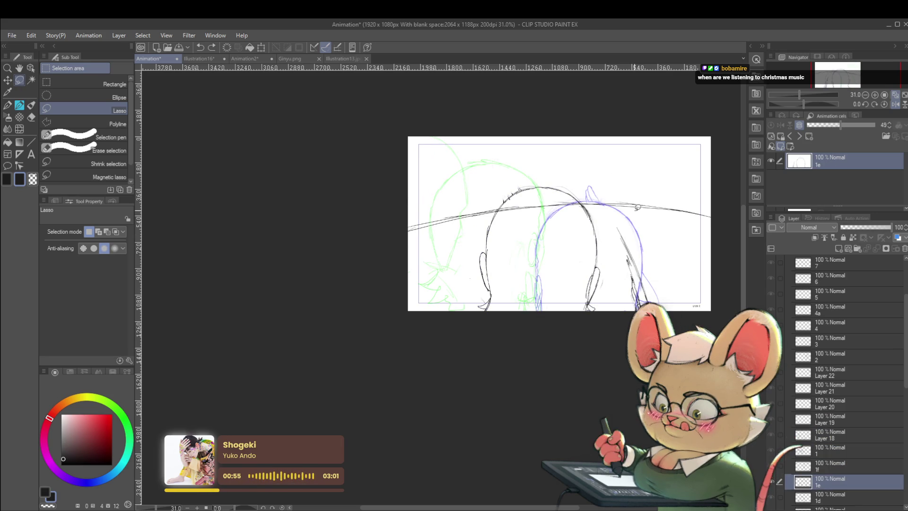
pyautogui.moveTo(612, 216); pyautogui.dragTo(610, 213)
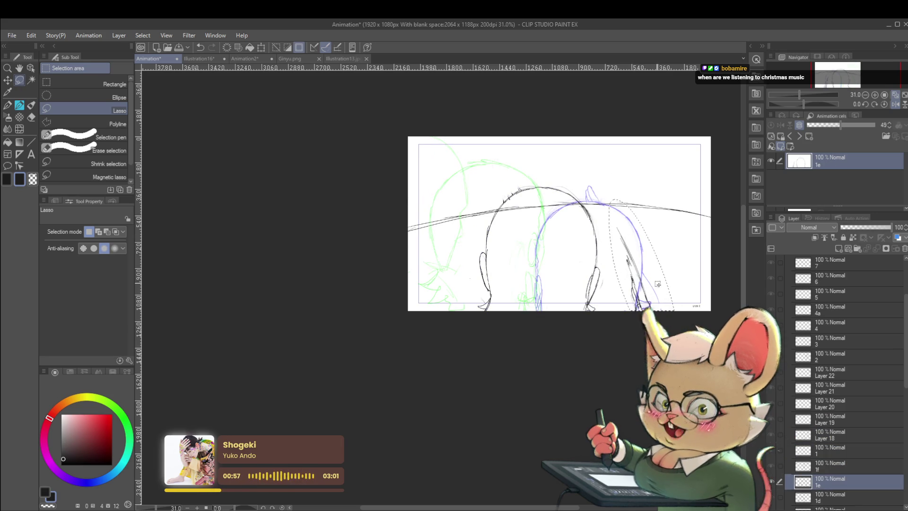
pyautogui.hotkey('ctrl', 't')
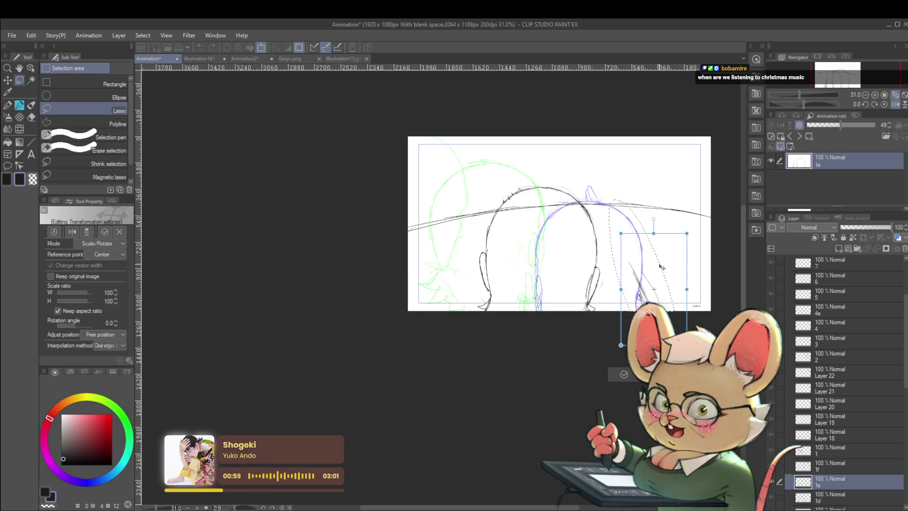
pyautogui.press('Return')
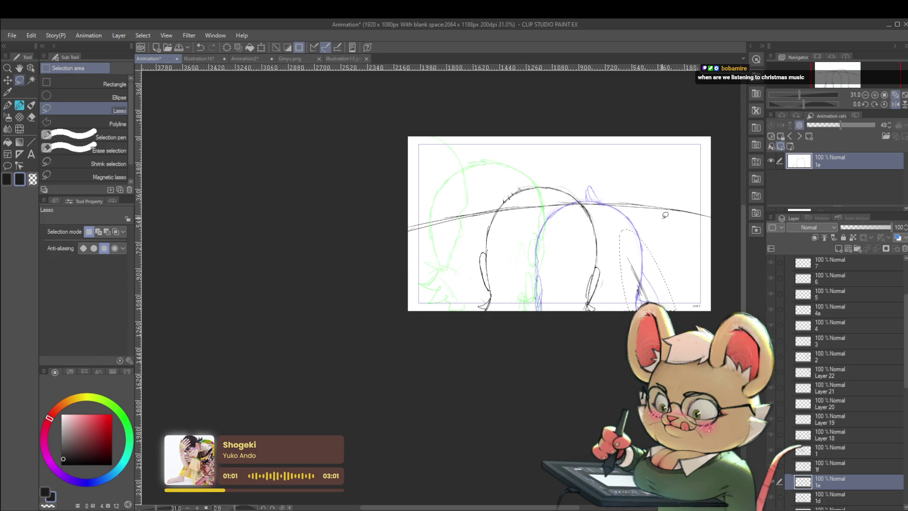
pyautogui.press('space')
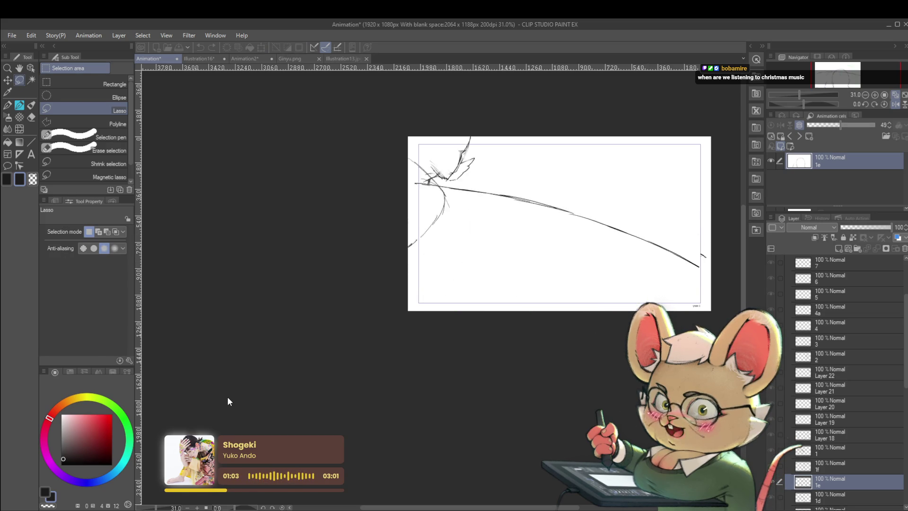
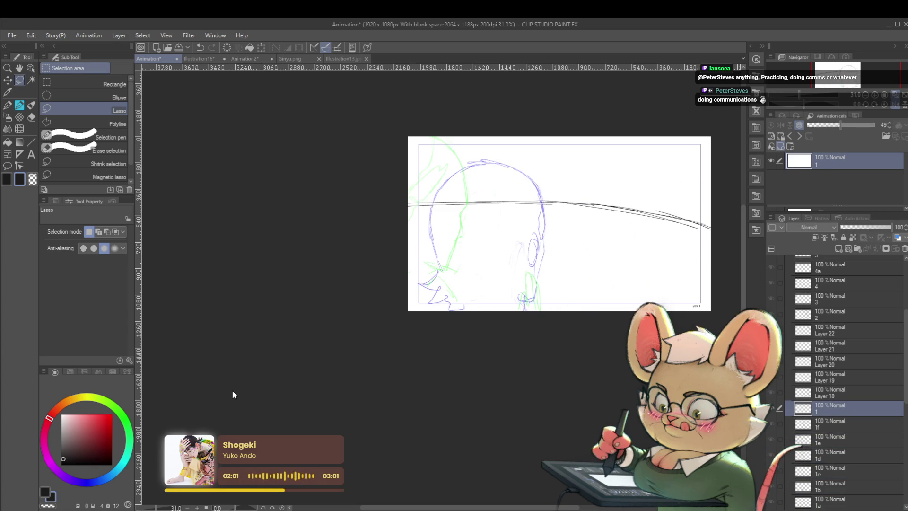
# - On the Layer 18 in-between, pencil the raised hand's fingers, wrist curves and sleeve line
pyautogui.hotkey('alt', ']')
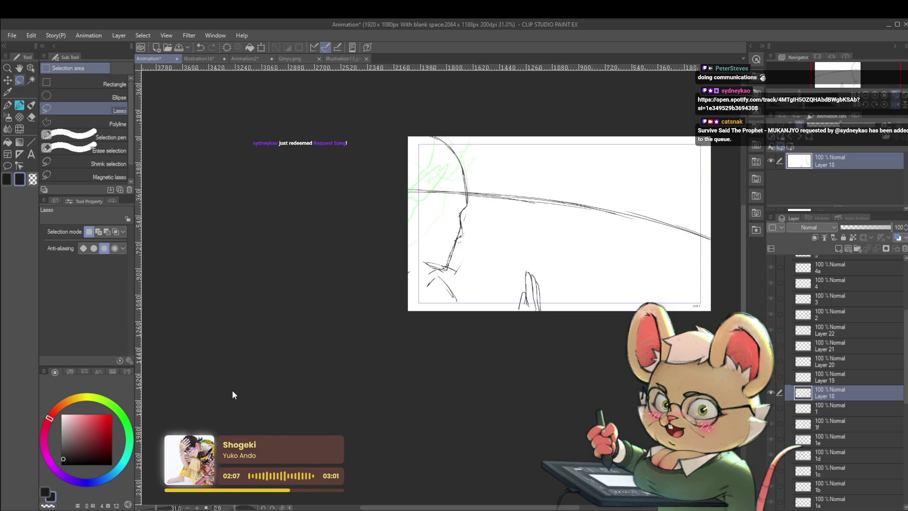
pyautogui.press('space')
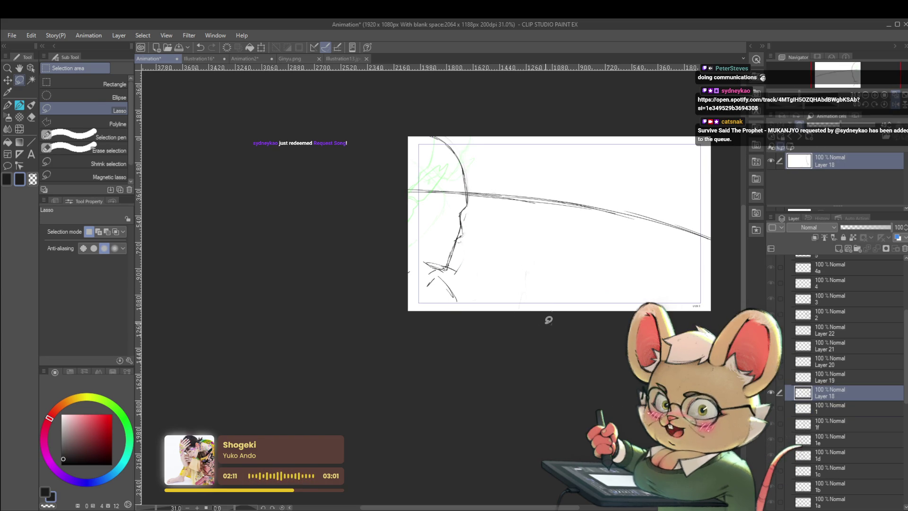
pyautogui.press('p')
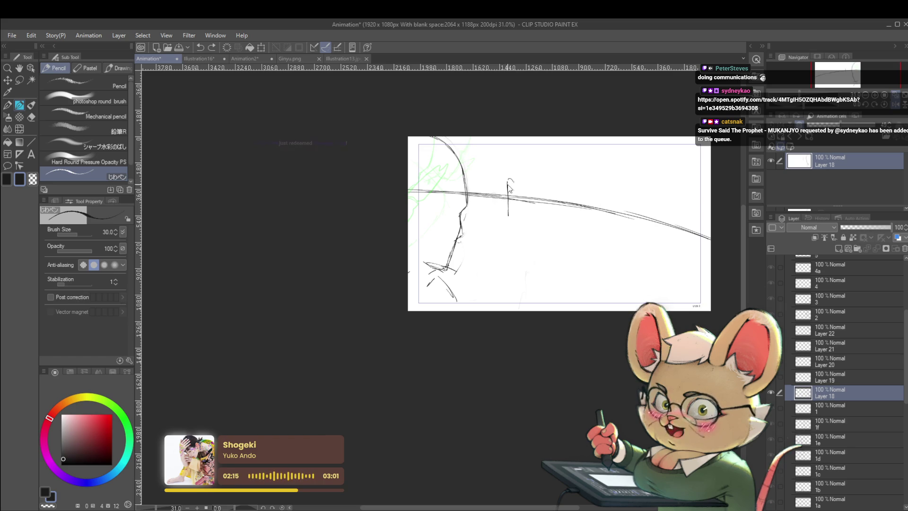
pyautogui.moveTo(512, 184); pyautogui.dragTo(522, 218)
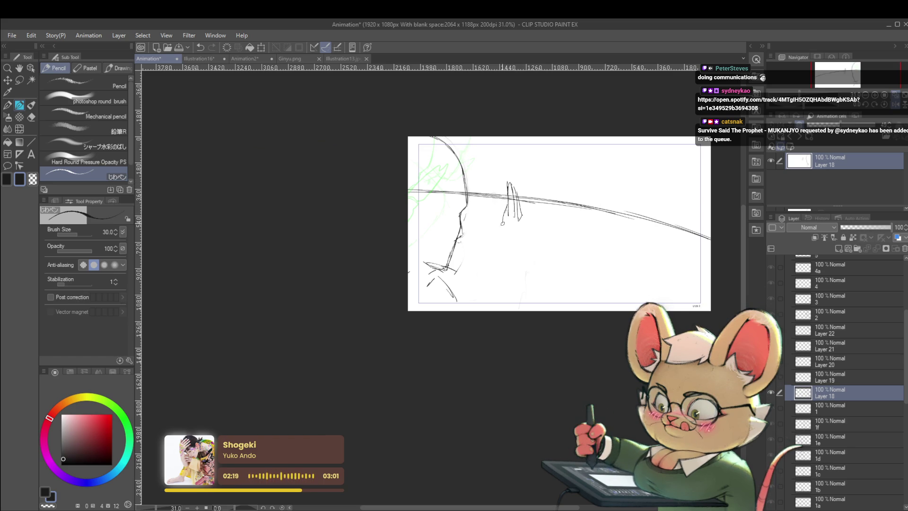
pyautogui.moveTo(505, 240)
pyautogui.mouseDown()
pyautogui.moveTo(525, 239)
pyautogui.moveTo(500, 258)
pyautogui.moveTo(497, 310)
pyautogui.mouseUp()
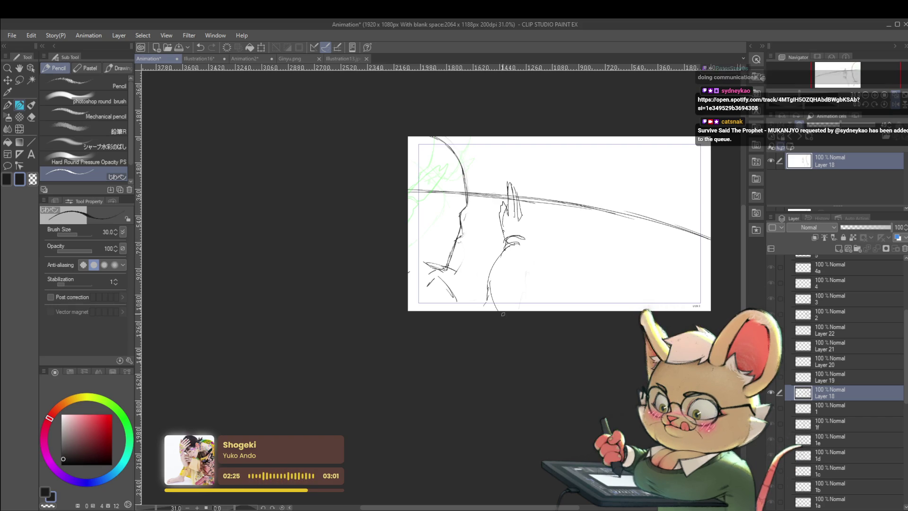
pyautogui.moveTo(527, 247)
pyautogui.mouseDown()
pyautogui.moveTo(534, 264)
pyautogui.moveTo(520, 214)
pyautogui.mouseUp()
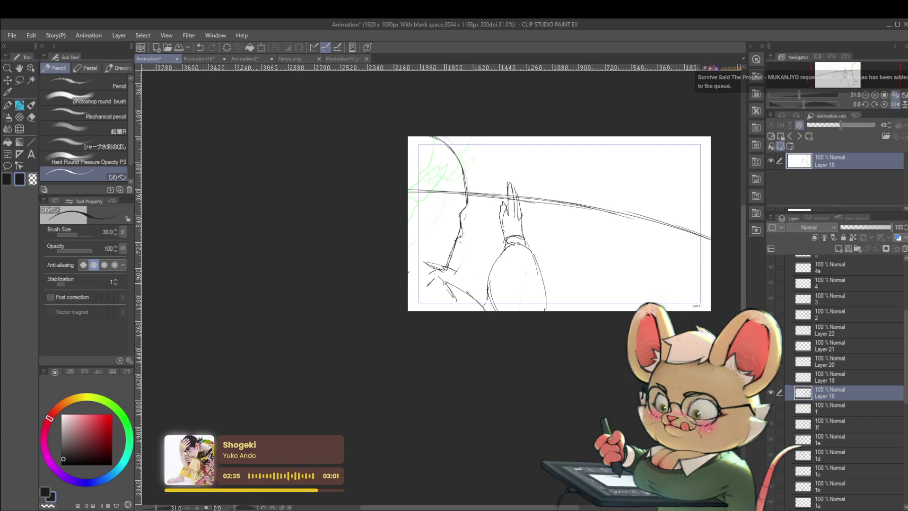
# - Lasso the sketched hand, scale and rotate it with Ctrl+T, then replay the animation
pyautogui.scroll(-2, 464, 229)
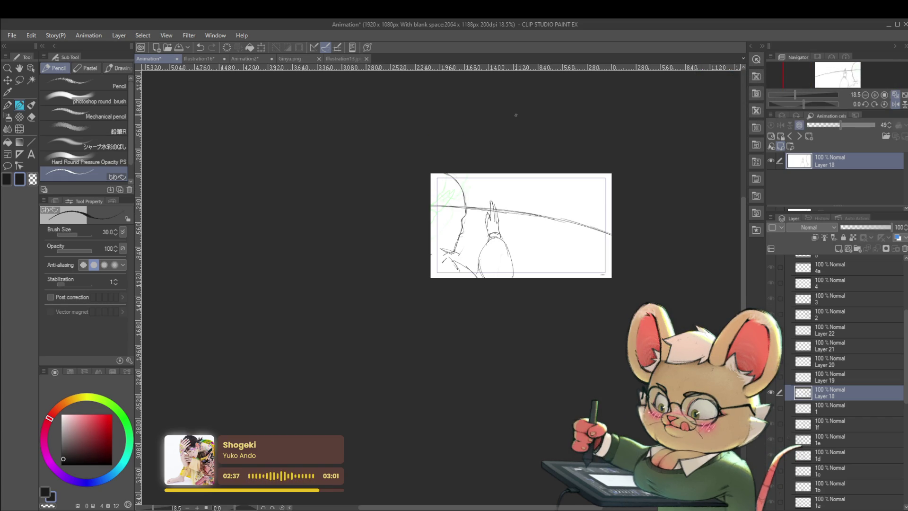
pyautogui.scroll(2, 511, 201)
pyautogui.press('m')
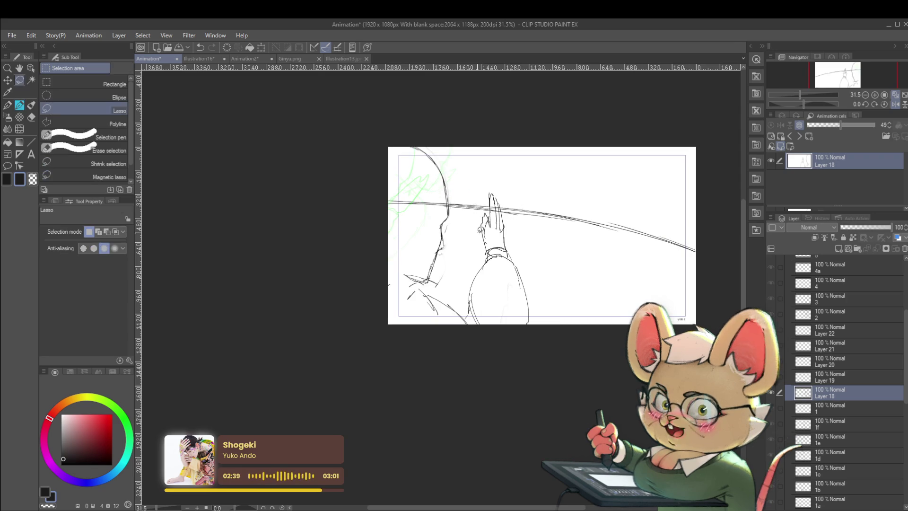
pyautogui.moveTo(490, 176)
pyautogui.mouseDown()
pyautogui.moveTo(515, 209)
pyautogui.moveTo(492, 178)
pyautogui.moveTo(490, 196)
pyautogui.mouseUp()
pyautogui.hotkey('ctrl', 't')
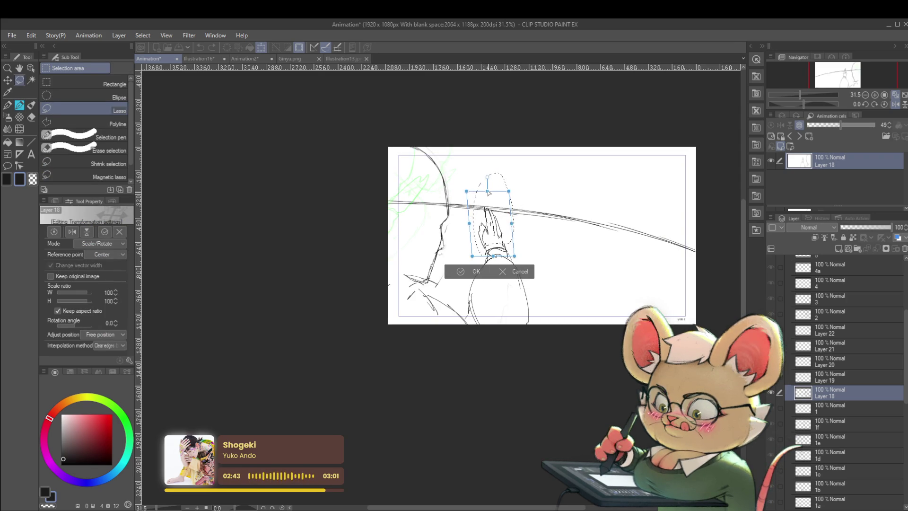
pyautogui.press('Return')
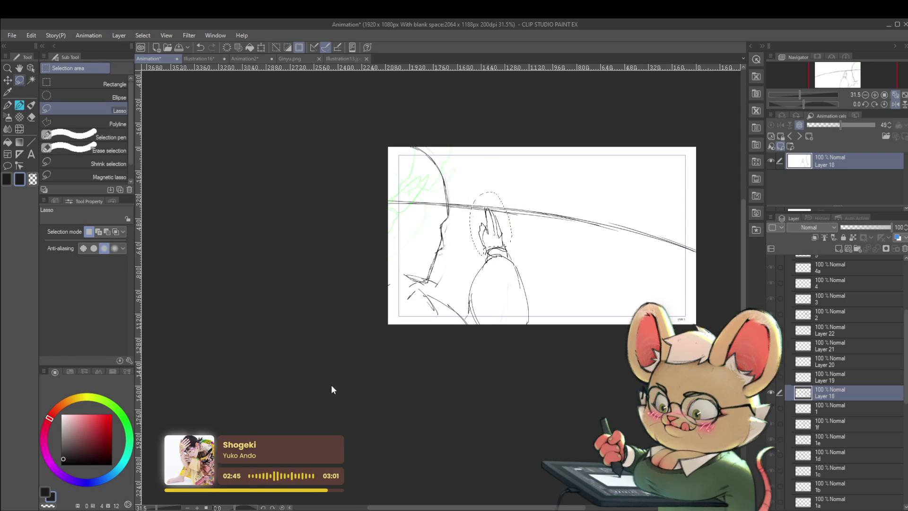
pyautogui.press('space')
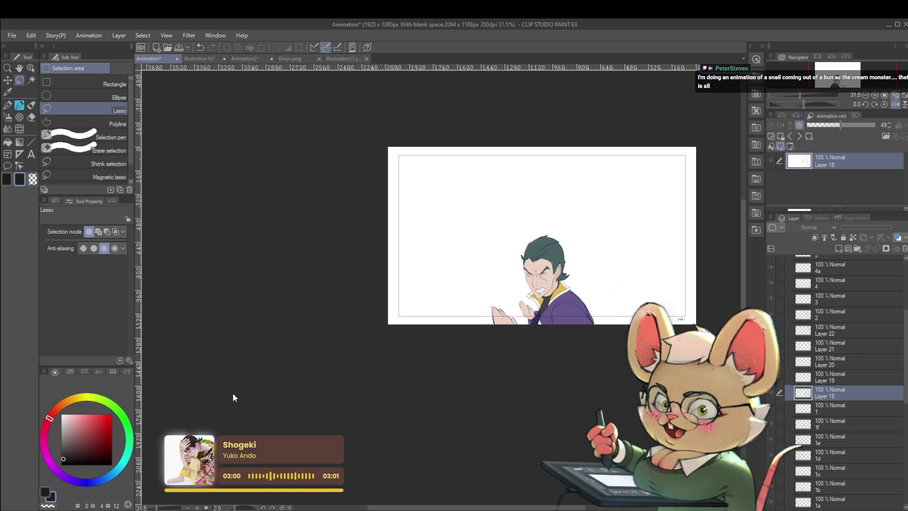
# - Preview and stop the cut's playback, then step up to the Layer 19 cel
pyautogui.press('space')
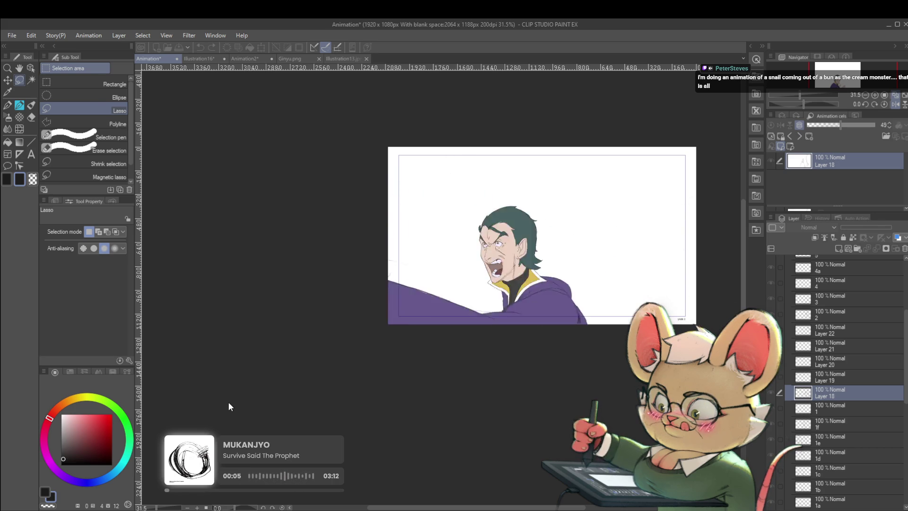
pyautogui.press('space')
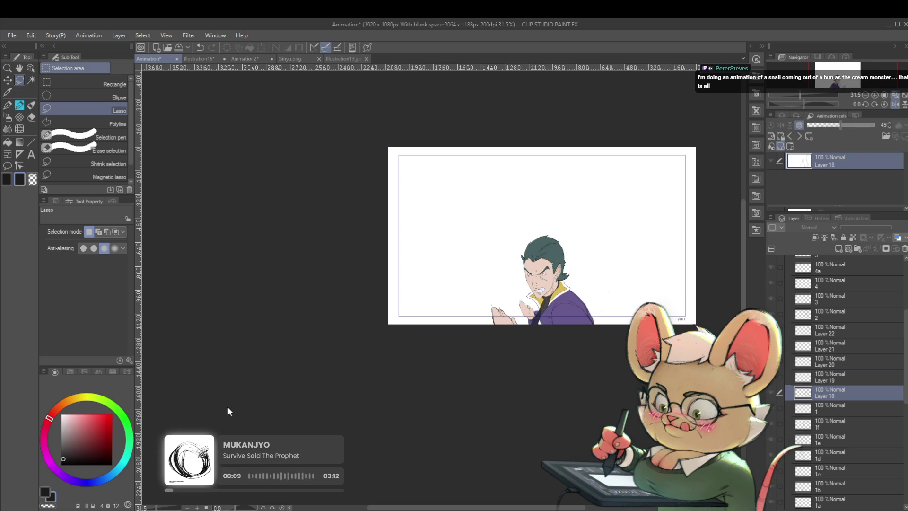
pyautogui.press('space')
pyautogui.hotkey('alt', ']')
pyautogui.hotkey('alt', ']')
pyautogui.hotkey('alt', ']')
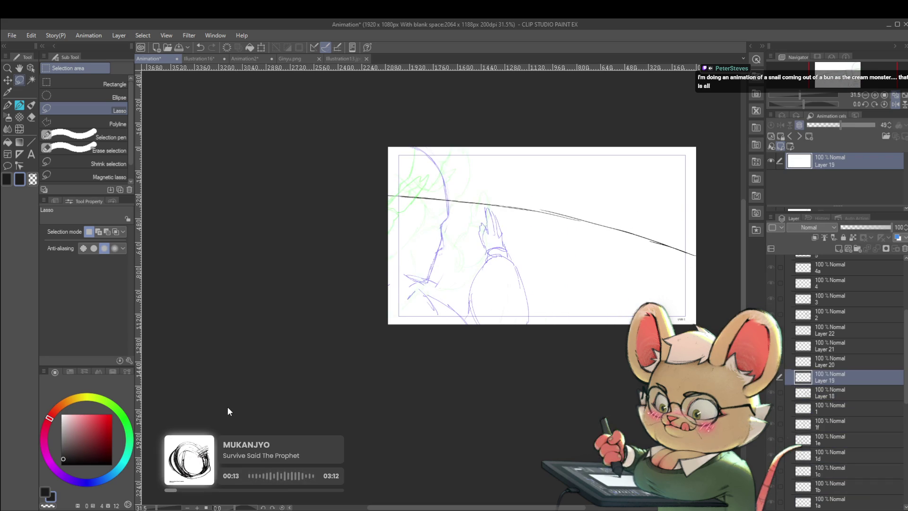
# - Undo the stray stroke, then pencil sleeve lines under the hand and a lower-left shoulder arc
pyautogui.press('p')
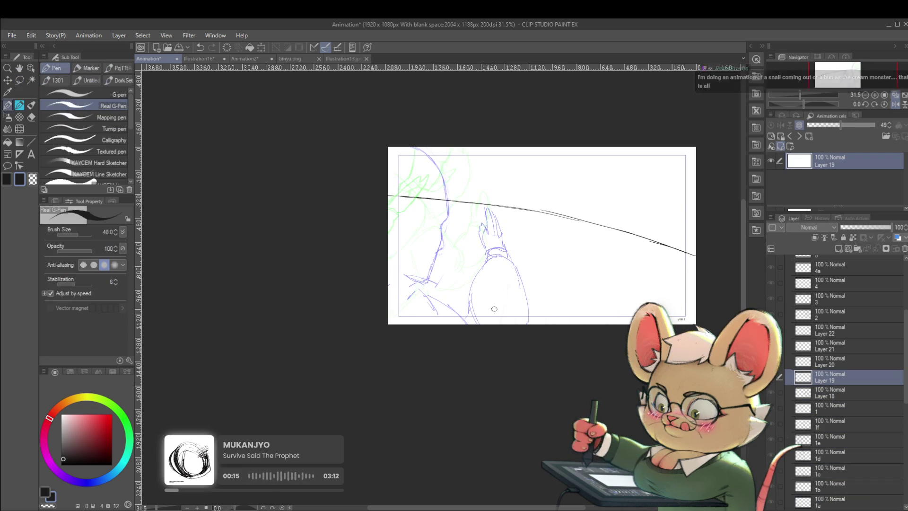
pyautogui.press('p')
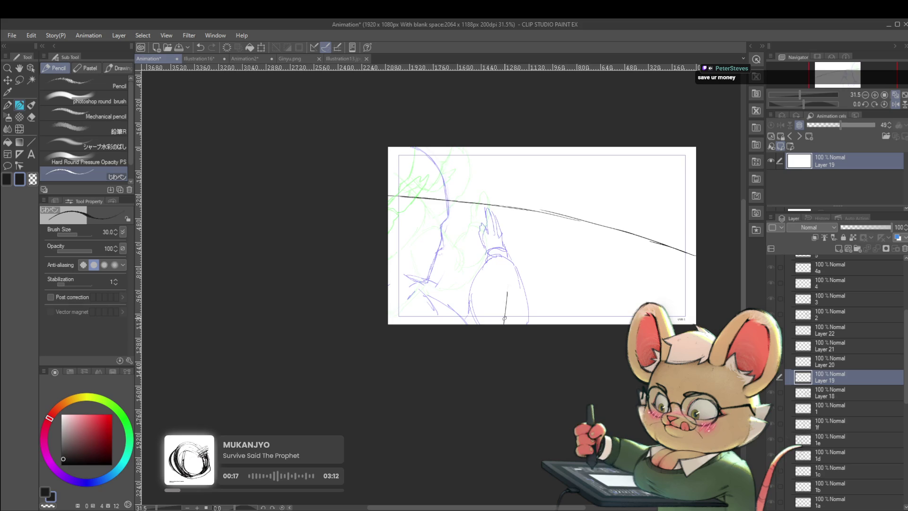
pyautogui.hotkey('ctrl', 'z')
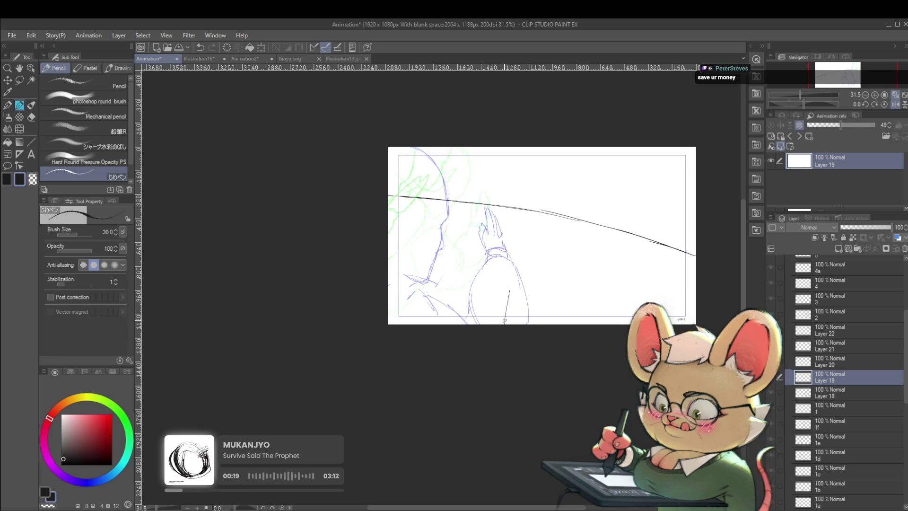
pyautogui.moveTo(513, 308)
pyautogui.mouseDown()
pyautogui.moveTo(520, 289)
pyautogui.moveTo(527, 320)
pyautogui.mouseUp()
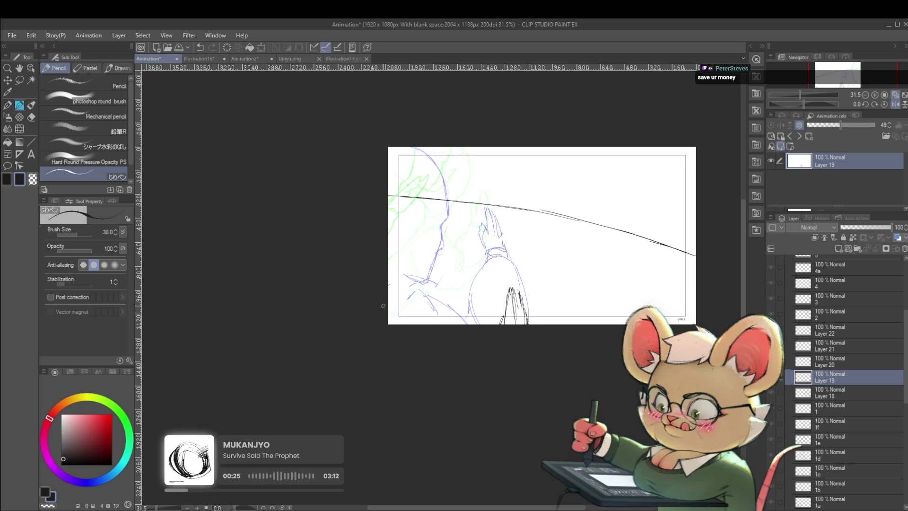
pyautogui.moveTo(382, 308); pyautogui.dragTo(410, 296)
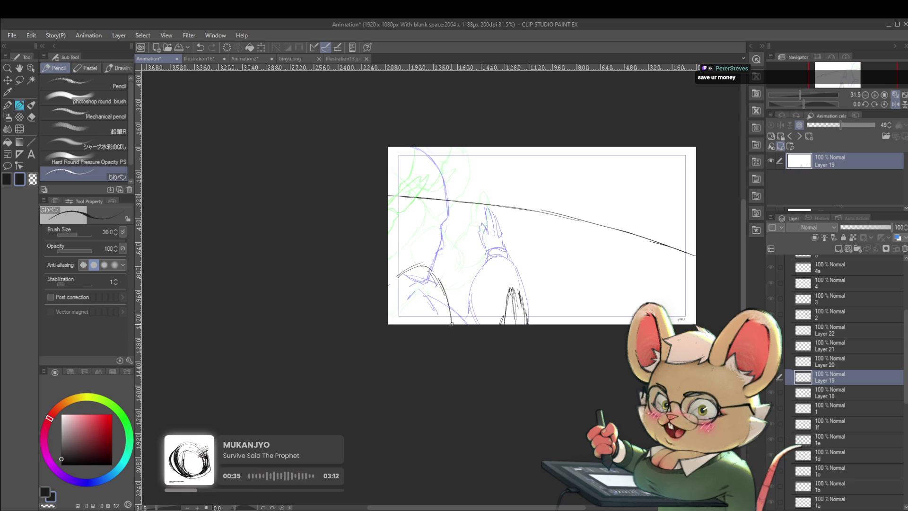
pyautogui.moveTo(400, 274); pyautogui.dragTo(388, 290)
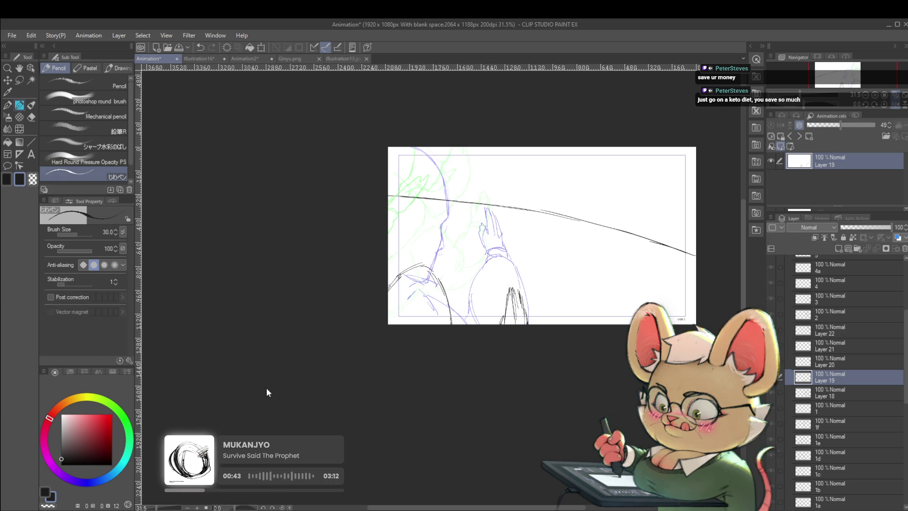
pyautogui.press('Return')
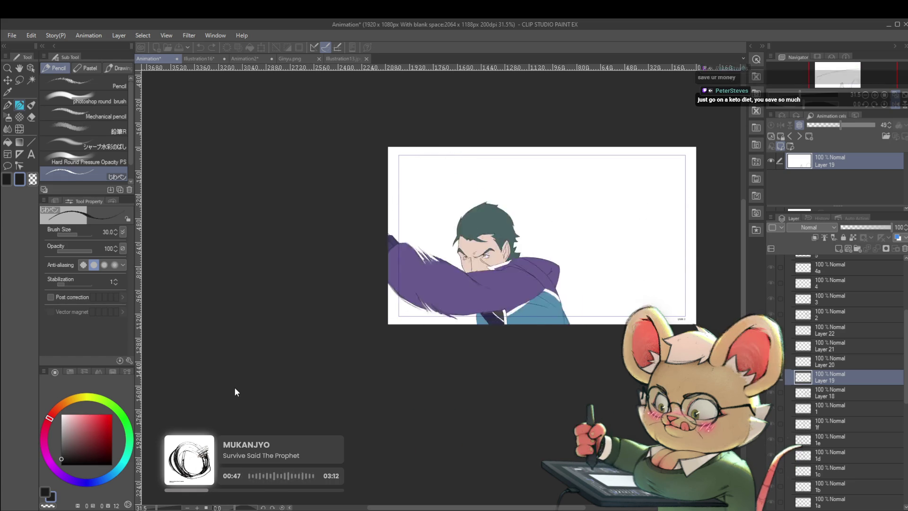
# - Reset the mirrored canvas flip, stop playback, and play the animation again
pyautogui.click(876, 106)
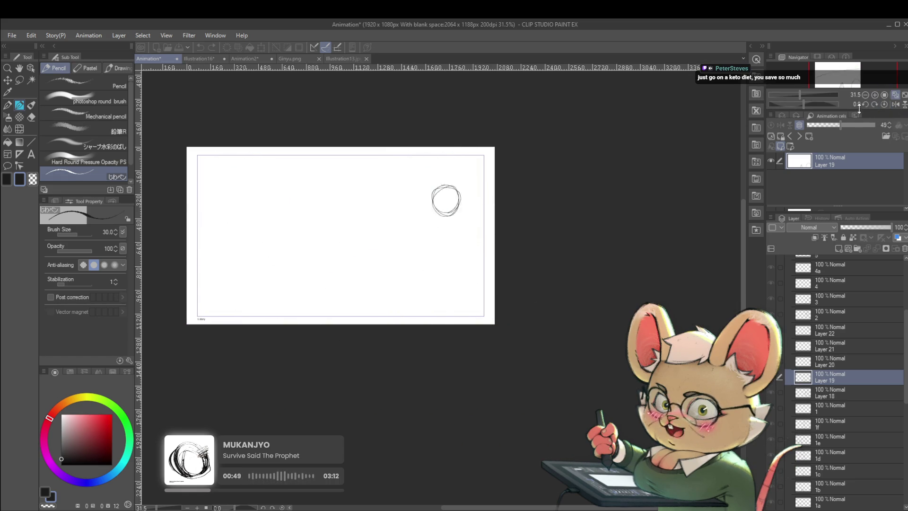
pyautogui.press('Return')
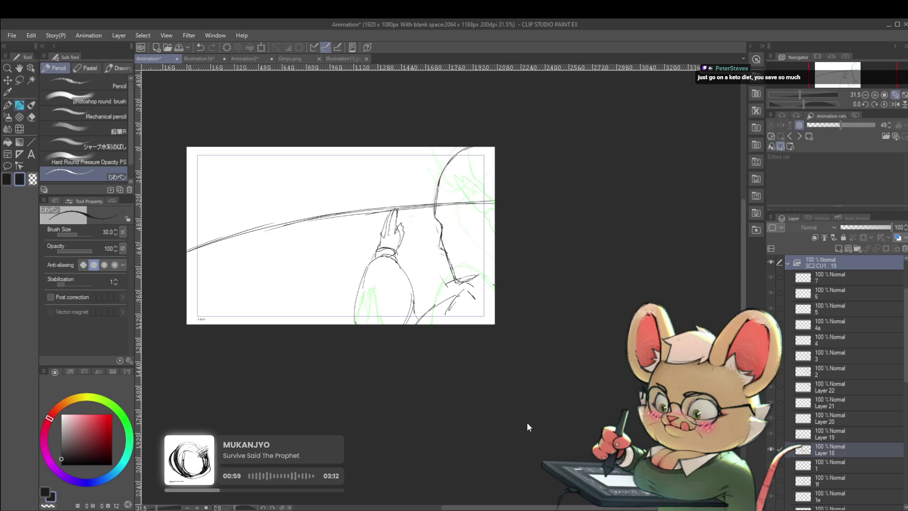
pyautogui.click(507, 265)
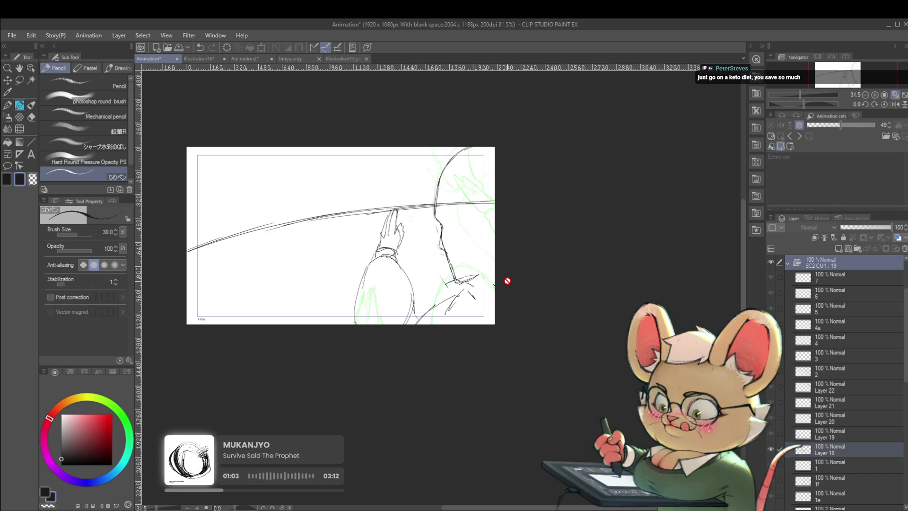
pyautogui.press('space')
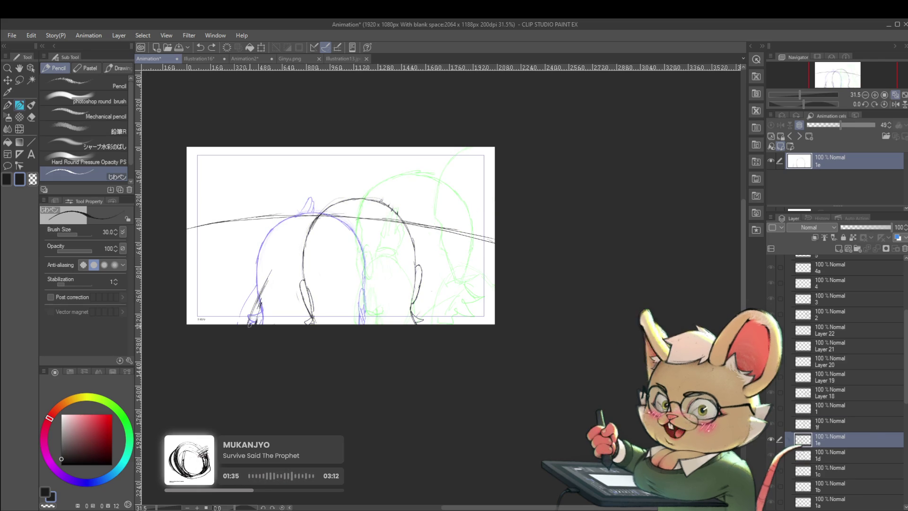
# - Lasso the selected strokes and rotate them by -18.6°
pyautogui.press('m')
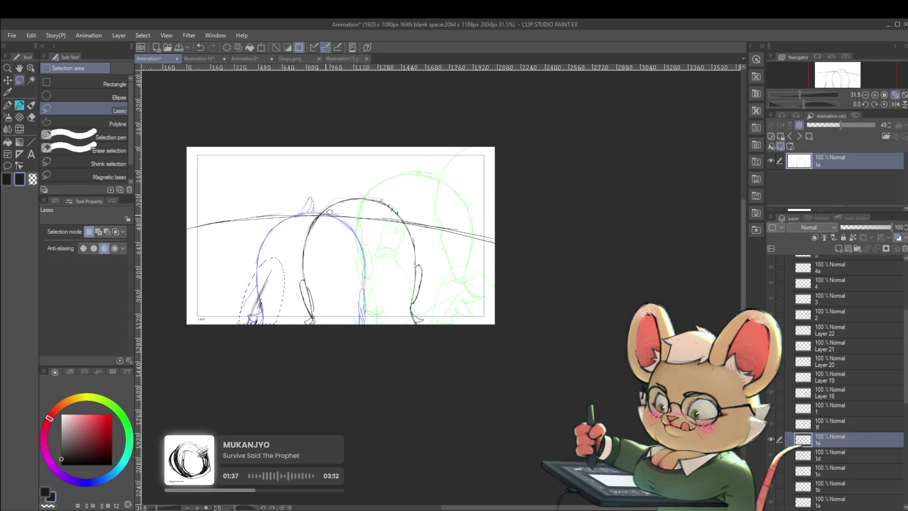
pyautogui.hotkey('ctrl', 't')
pyautogui.moveTo(262, 337); pyautogui.dragTo(293, 340)
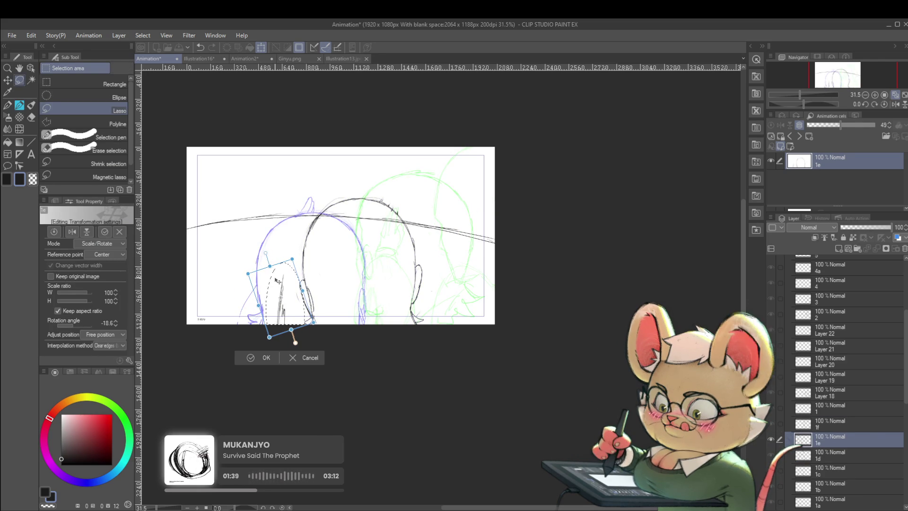
pyautogui.press('Return')
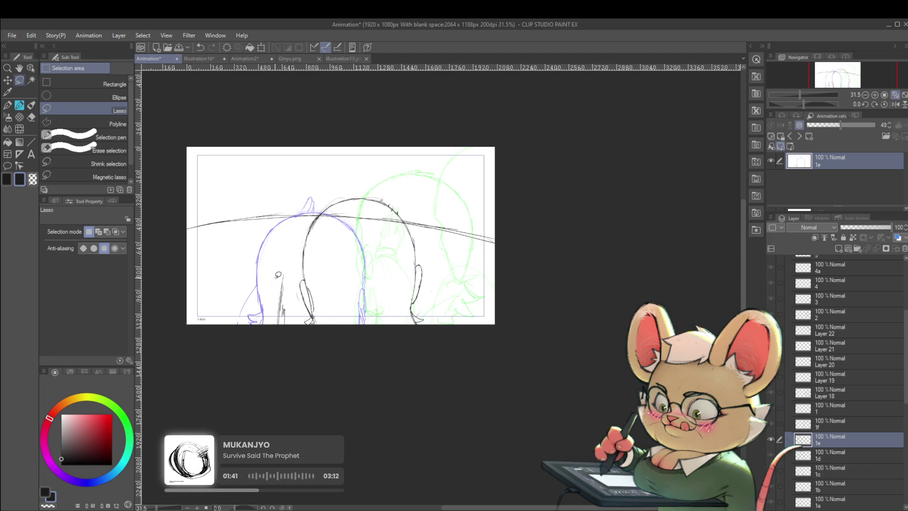
# - On cel 1f, redraw the chin line at the figure's bottom with the inking pen
pyautogui.hotkey('ctrl', 'Right')
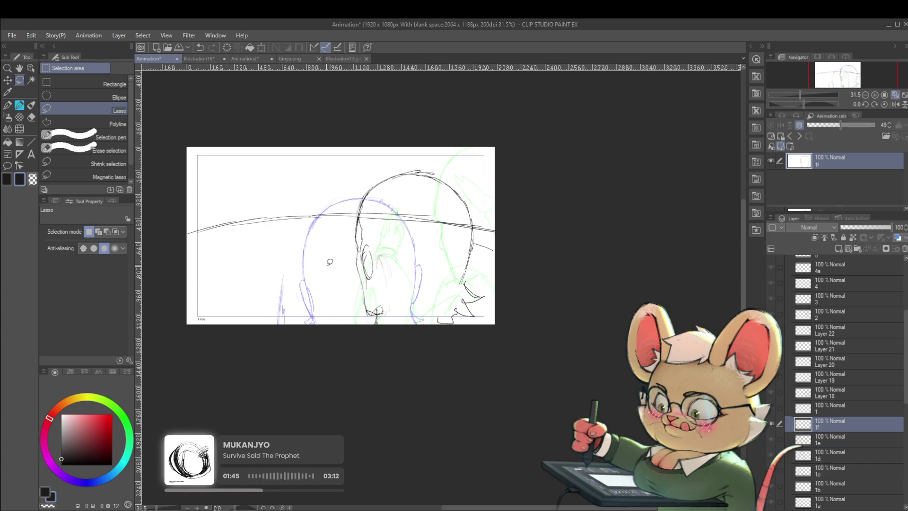
pyautogui.press('p')
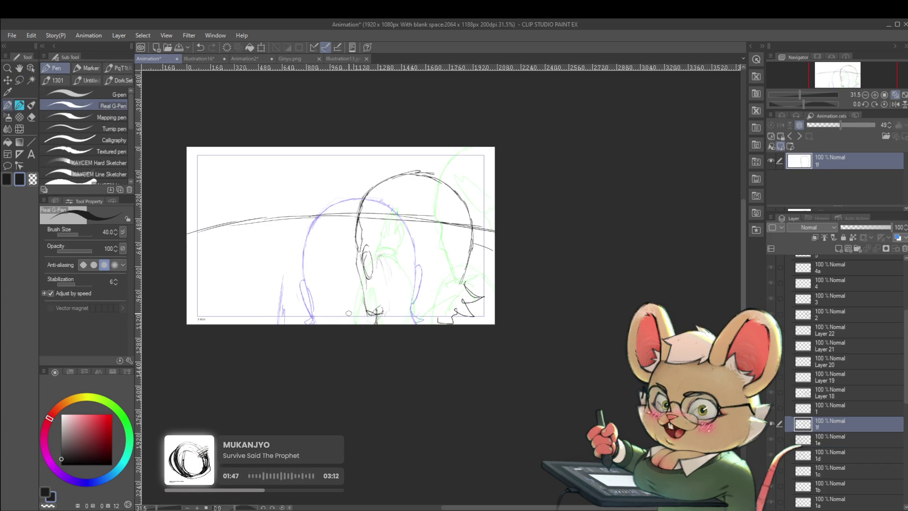
pyautogui.moveTo(350, 313); pyautogui.dragTo(395, 324)
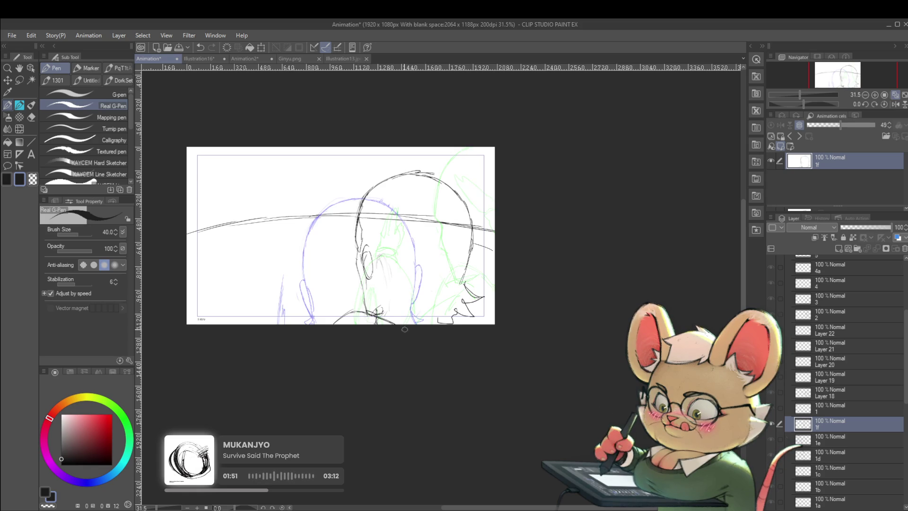
# - Flip back and forth between cel 1 and Layer 18 to compare the drawings
pyautogui.hotkey('alt', ']')
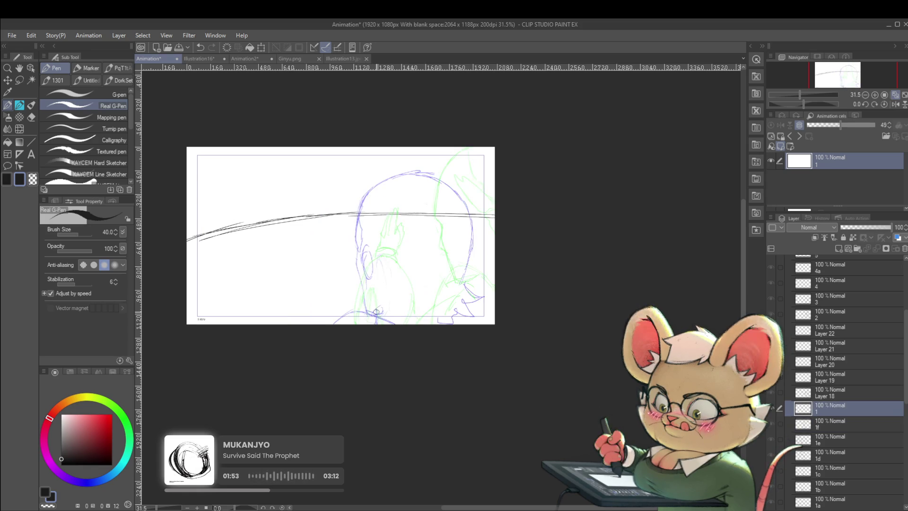
pyautogui.hotkey('alt', ']')
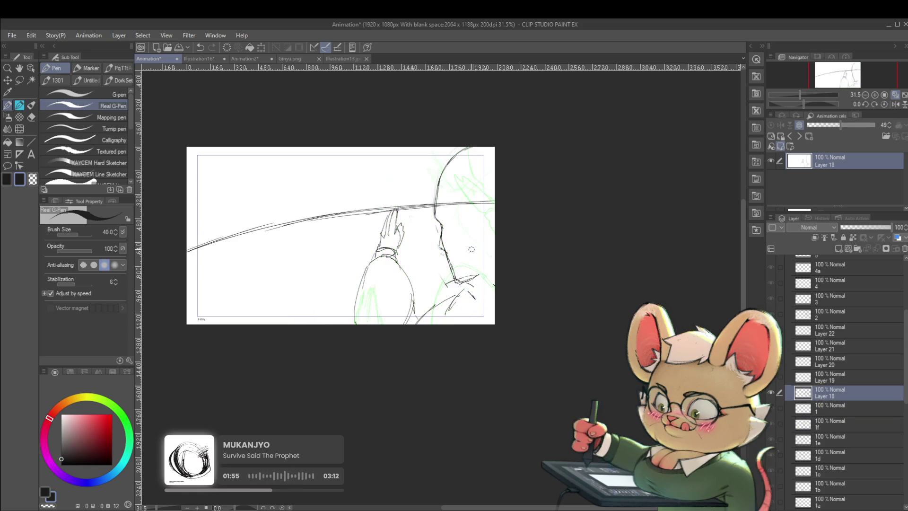
pyautogui.hotkey('alt', '[')
pyautogui.hotkey('alt', ']')
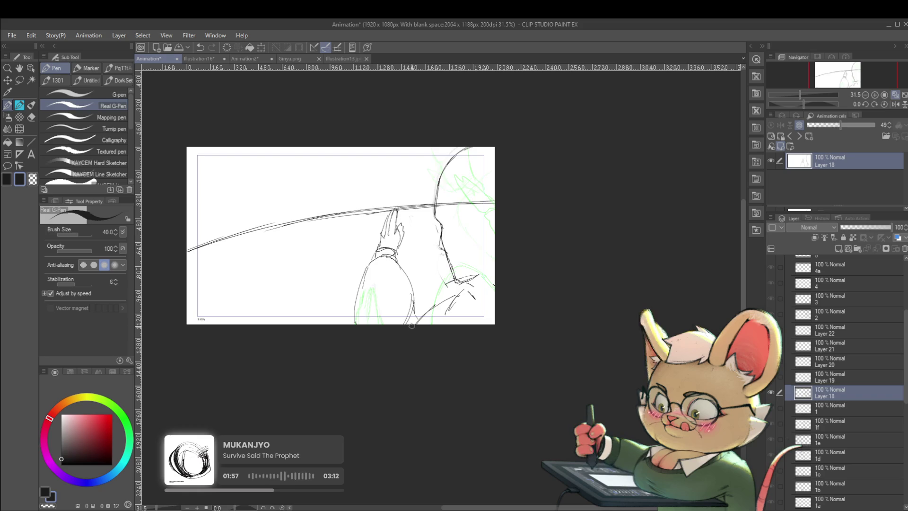
pyautogui.hotkey('alt', '[')
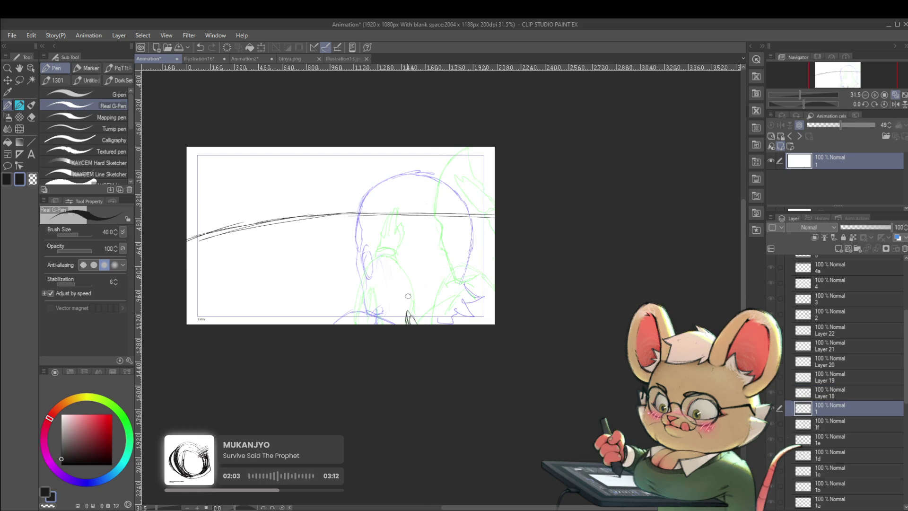
pyautogui.hotkey('alt', ']')
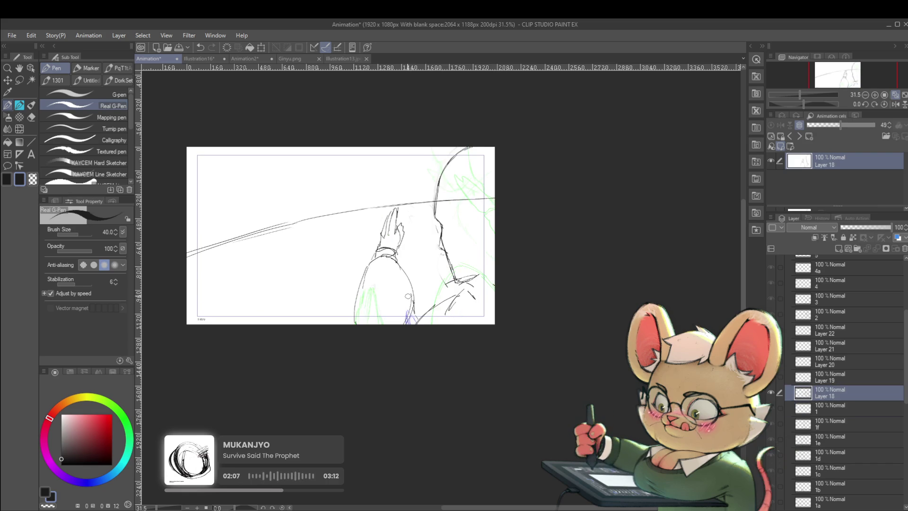
# - On Layer 19, lasso the hand strokes and begin a scale/rotate transform
pyautogui.hotkey('alt', ']')
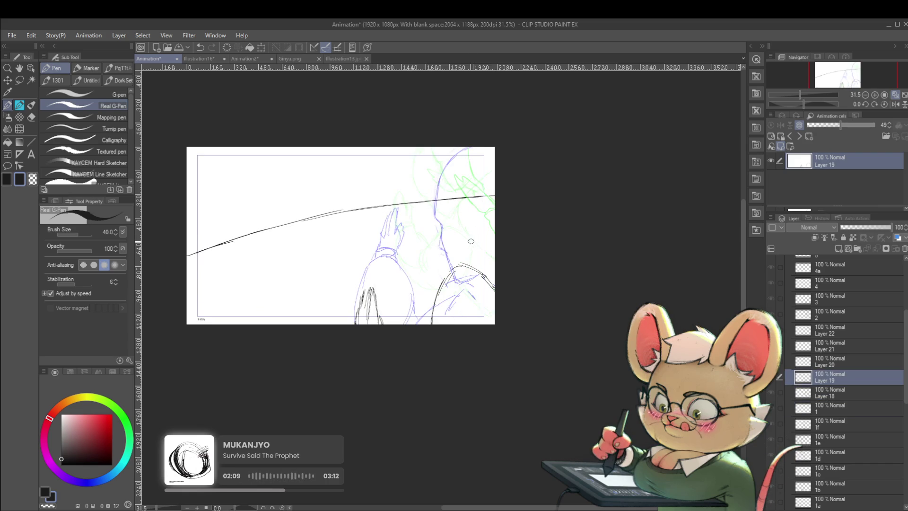
pyautogui.press('m')
pyautogui.hotkey('ctrl', 't')
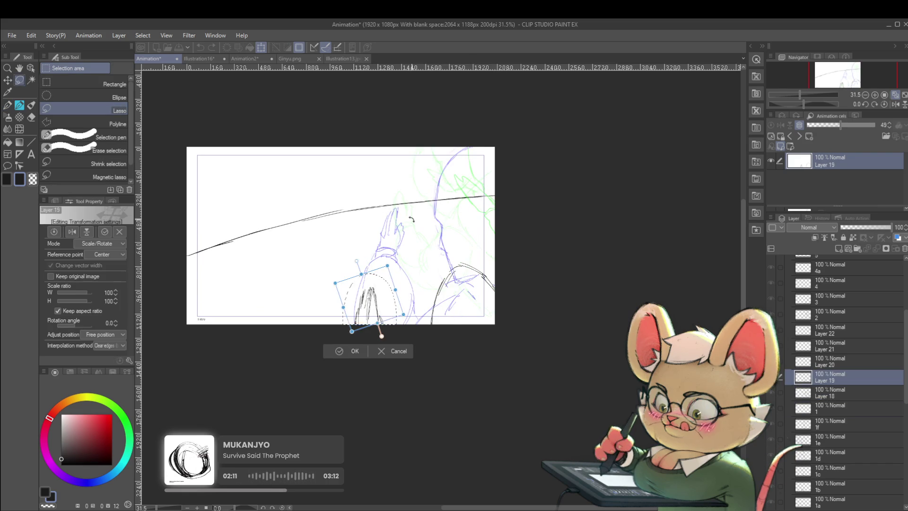
# - Rotate the hand strokes -17.7° into their new position, replay the animation, then mirror the view
pyautogui.moveTo(369, 303)
pyautogui.mouseDown()
pyautogui.moveTo(417, 308)
pyautogui.moveTo(424, 298)
pyautogui.mouseUp()
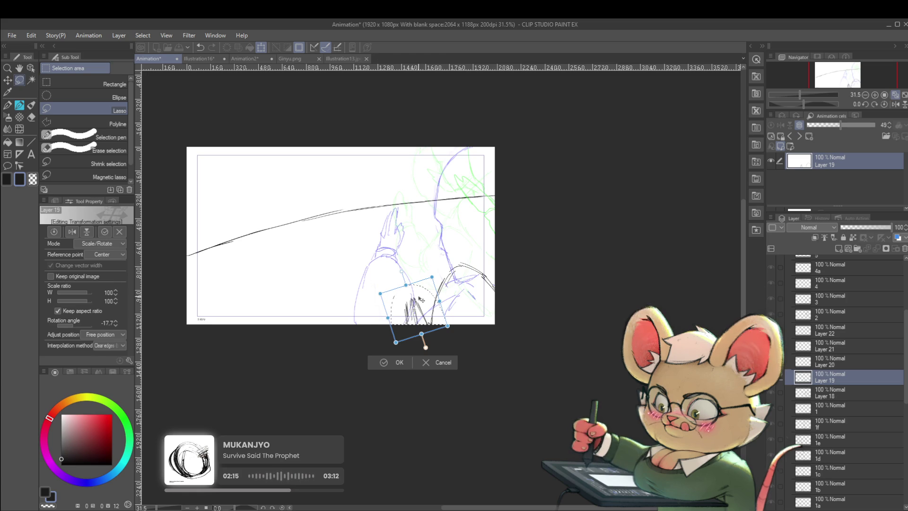
pyautogui.press('Return')
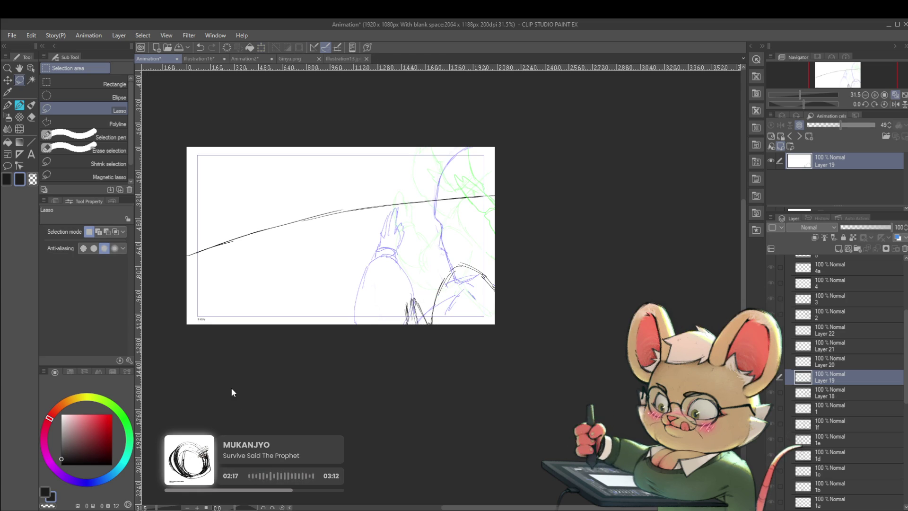
pyautogui.press('space')
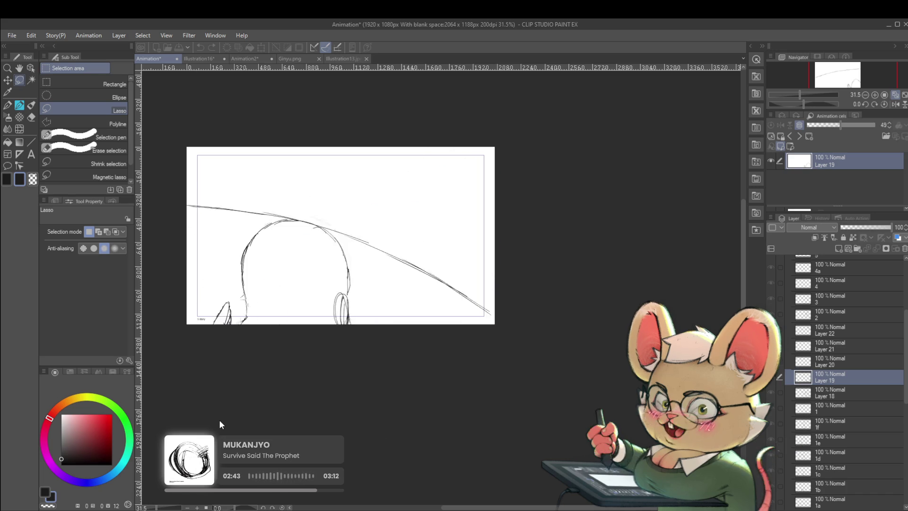
pyautogui.click(892, 104)
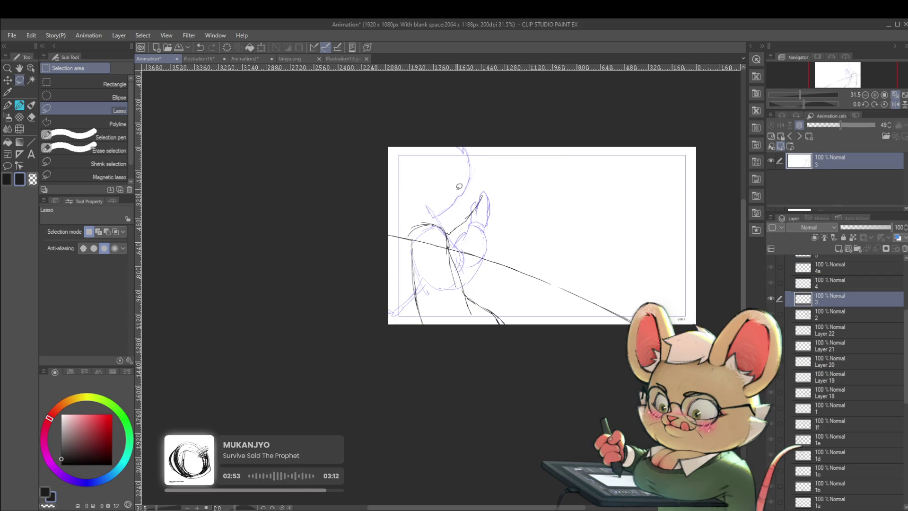
# - Pencil the head, hair and face-side strokes on cel 3, unflip the view, and compare with cel 4
pyautogui.press('p')
pyautogui.moveTo(482, 198)
pyautogui.mouseDown()
pyautogui.moveTo(463, 164)
pyautogui.moveTo(472, 162)
pyautogui.mouseUp()
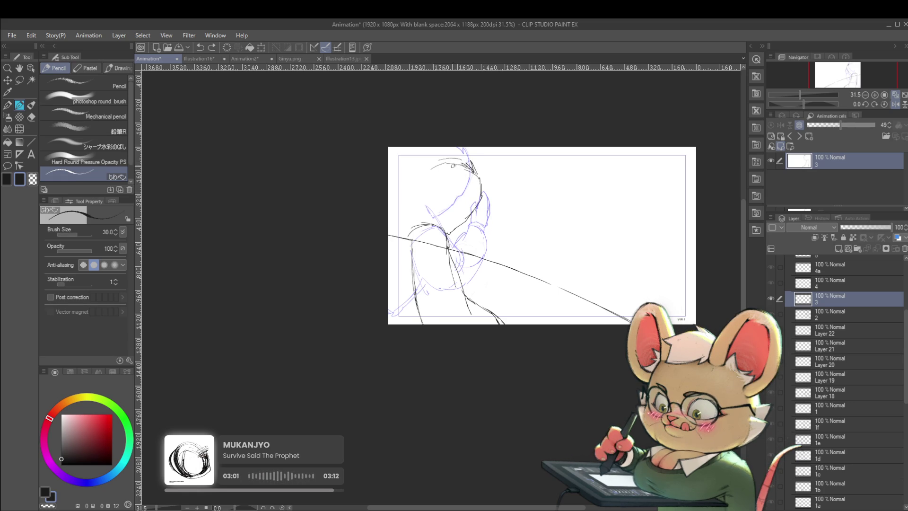
pyautogui.moveTo(409, 208); pyautogui.dragTo(387, 212)
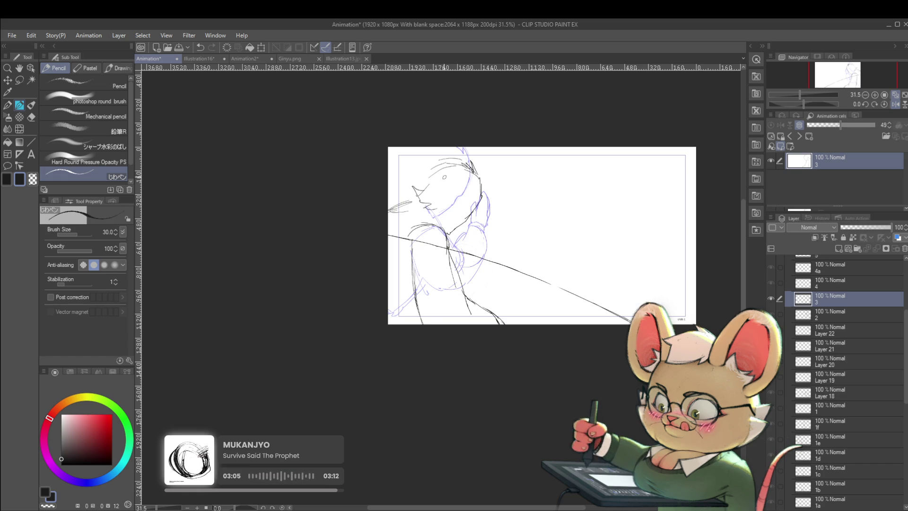
pyautogui.press('h')
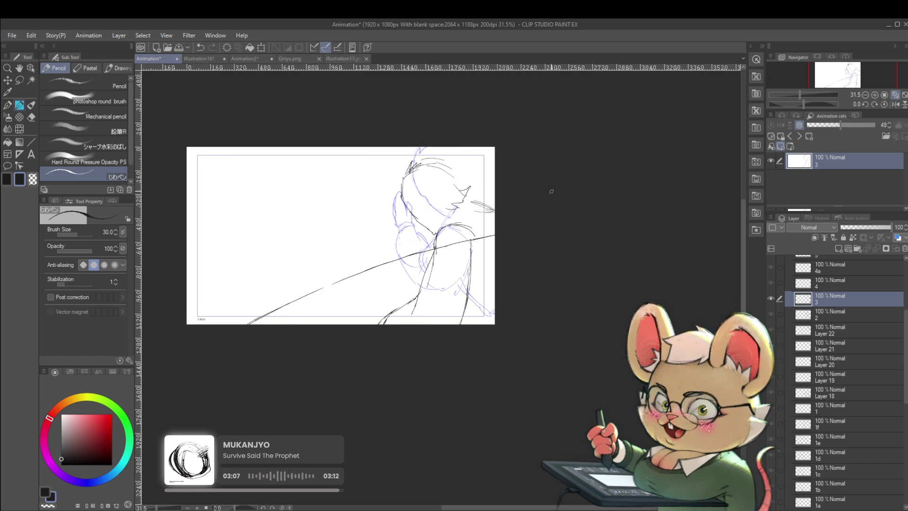
pyautogui.moveTo(549, 188); pyautogui.dragTo(506, 196)
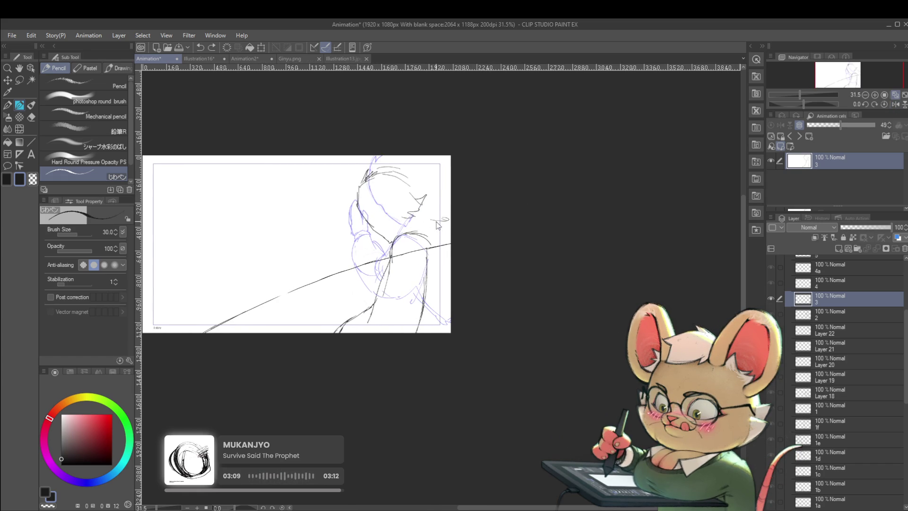
pyautogui.hotkey('alt', ']')
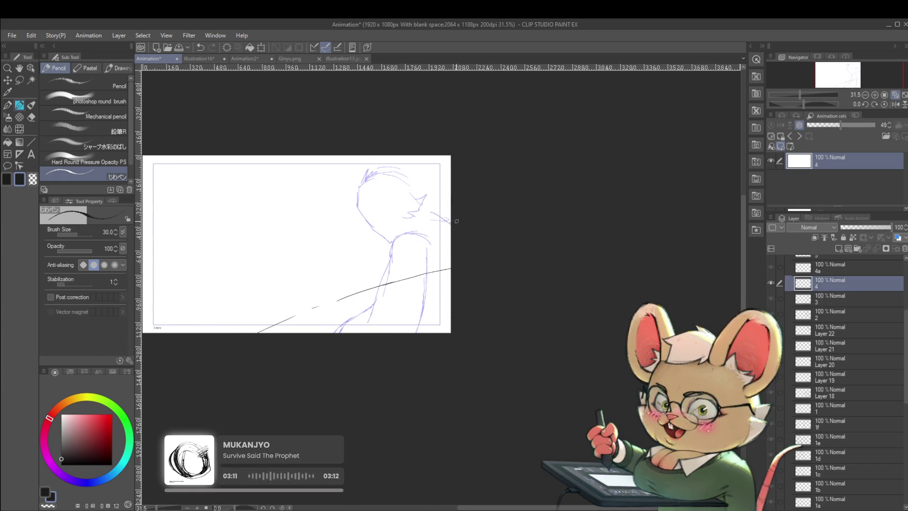
pyautogui.hotkey('alt', '[')
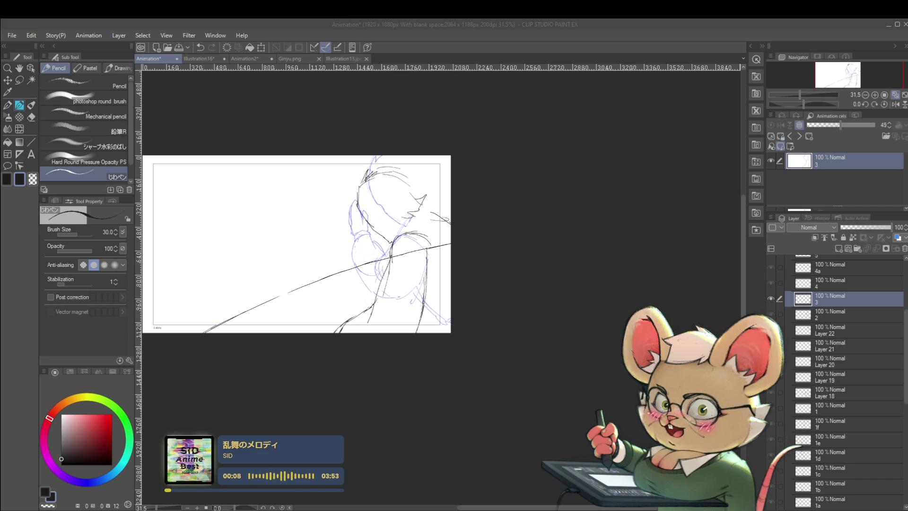
# - Step back through the animation cels to 1a and refit the page in view
pyautogui.scroll(2, 237, 216)
pyautogui.scroll(1, 382, 268)
pyautogui.press('Return')
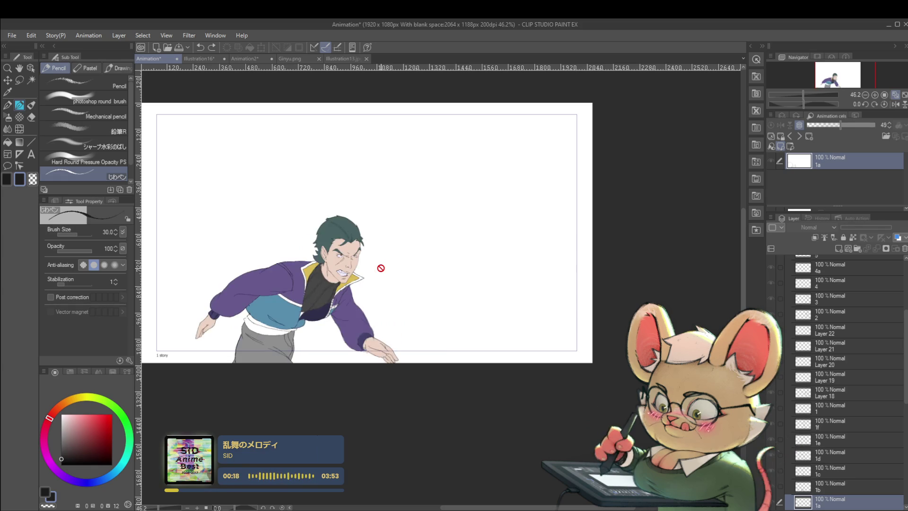
pyautogui.scroll(2, 375, 267)
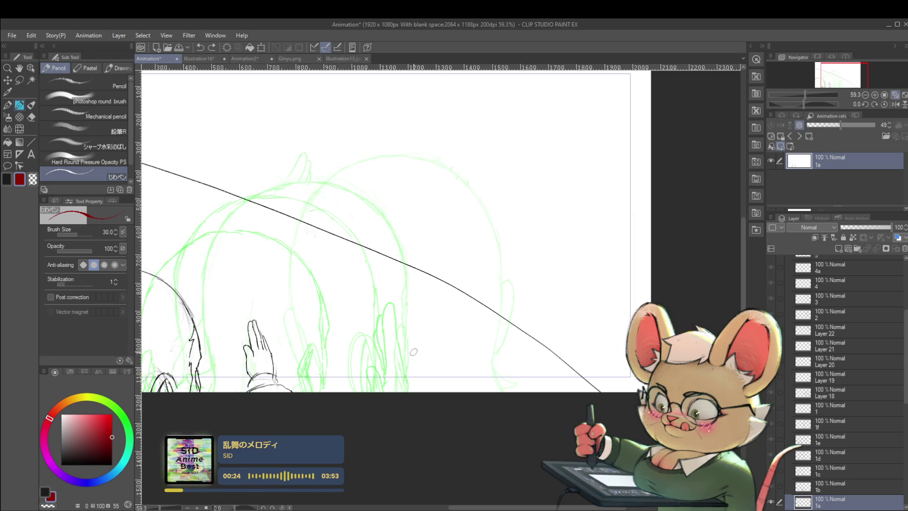
pyautogui.scroll(-5, 395, 379)
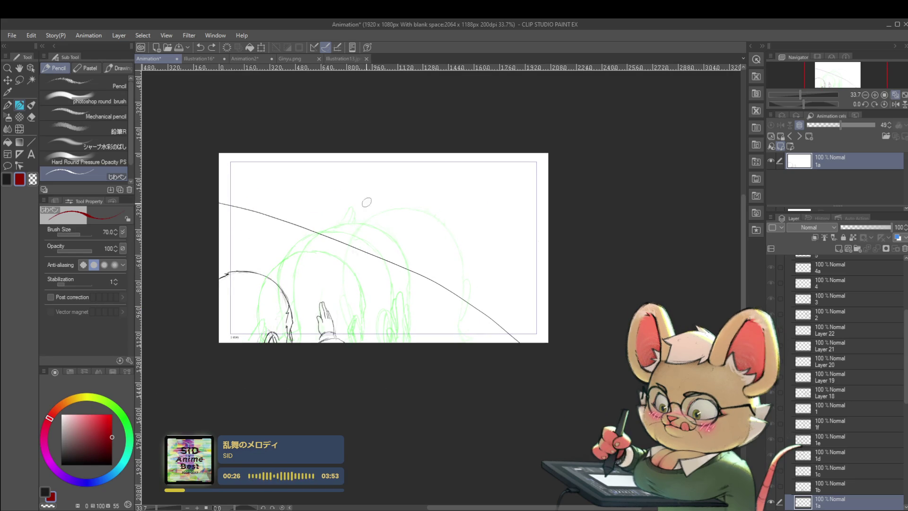
# - Letter 'Eating BRB!!!' in red pencil across the canvas and add a smiley underneath
pyautogui.moveTo(361, 188)
pyautogui.mouseDown()
pyautogui.moveTo(359, 224)
pyautogui.moveTo(374, 187)
pyautogui.mouseUp()
pyautogui.moveTo(358, 208); pyautogui.dragTo(376, 211)
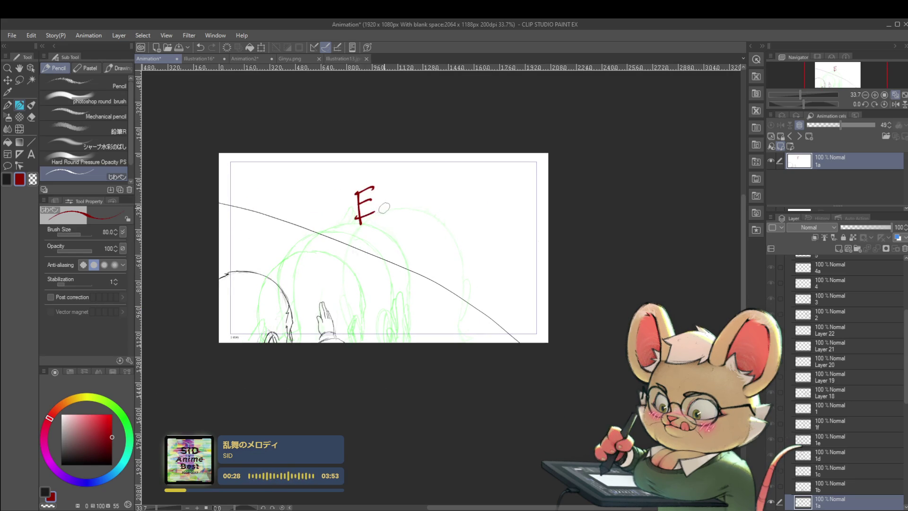
pyautogui.moveTo(431, 198)
pyautogui.mouseDown()
pyautogui.moveTo(434, 217)
pyautogui.moveTo(395, 246)
pyautogui.mouseUp()
pyautogui.moveTo(428, 220)
pyautogui.mouseDown()
pyautogui.moveTo(444, 244)
pyautogui.moveTo(495, 216)
pyautogui.mouseUp()
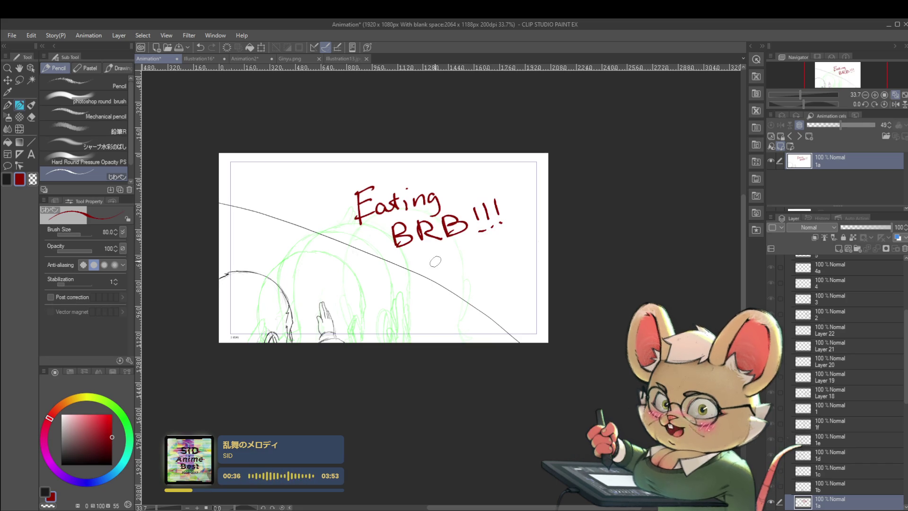
pyautogui.moveTo(446, 268); pyautogui.dragTo(472, 246)
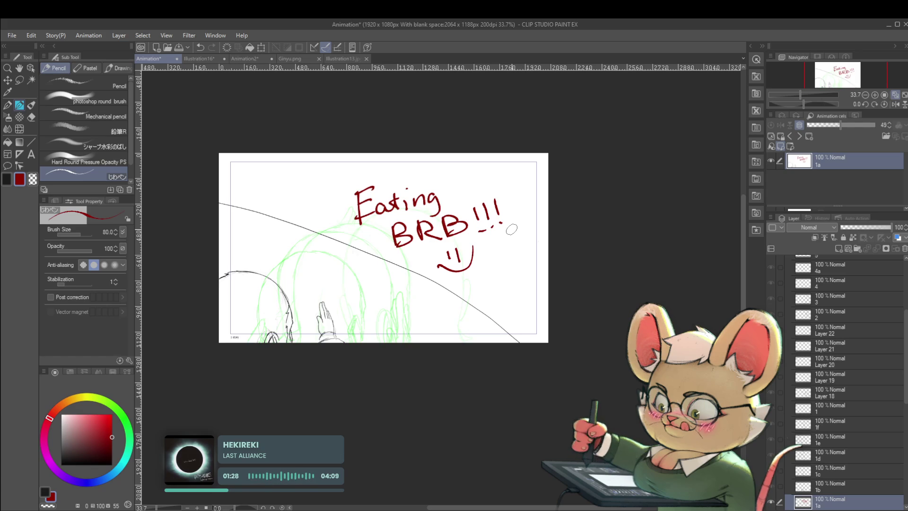
# - Undo every red note stroke to reveal the coloured hooded-man frame, then play the animation
pyautogui.hotkey('ctrl', 'z')
pyautogui.hotkey('ctrl', 'z')
pyautogui.hotkey('ctrl', 'z')
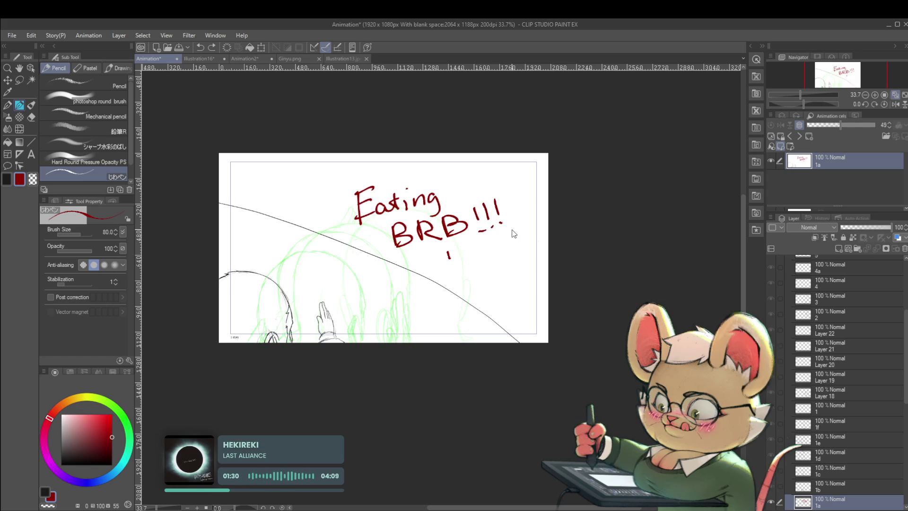
pyautogui.hotkey('ctrl', 'z')
pyautogui.hotkey('ctrl', 'z')
pyautogui.hotkey('ctrl', 'z')
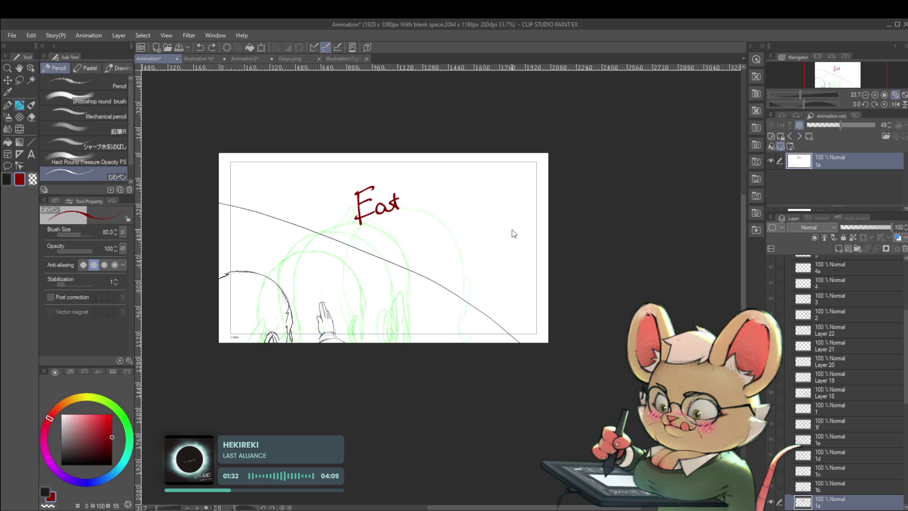
pyautogui.hotkey('ctrl', 'z')
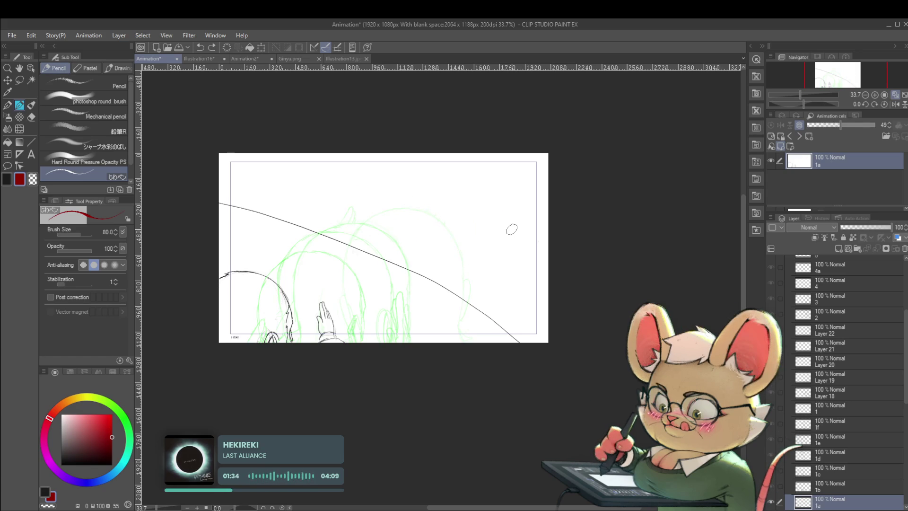
pyautogui.hotkey('ctrl', 'z')
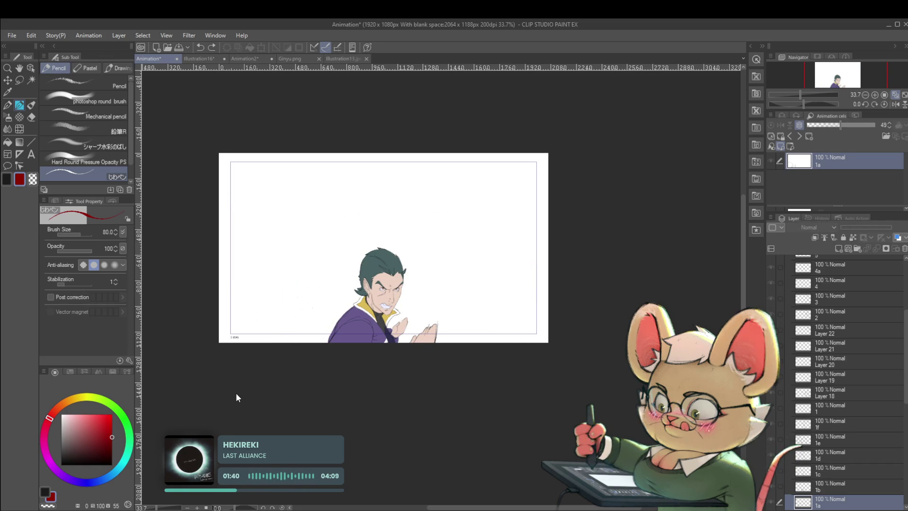
pyautogui.press('space')
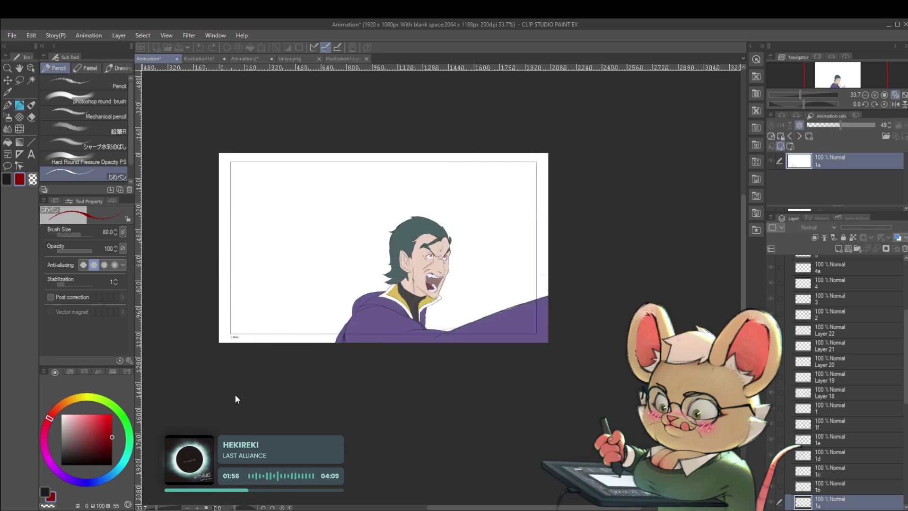
# - Play through the rough animation, stop on cel 1d, then step forward to the Layer 19 in-between
pyautogui.press('space')
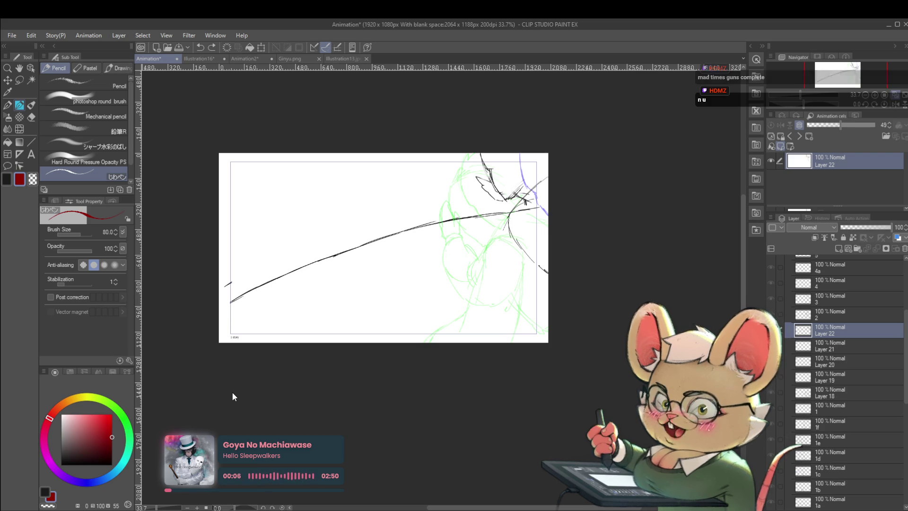
pyautogui.press('space')
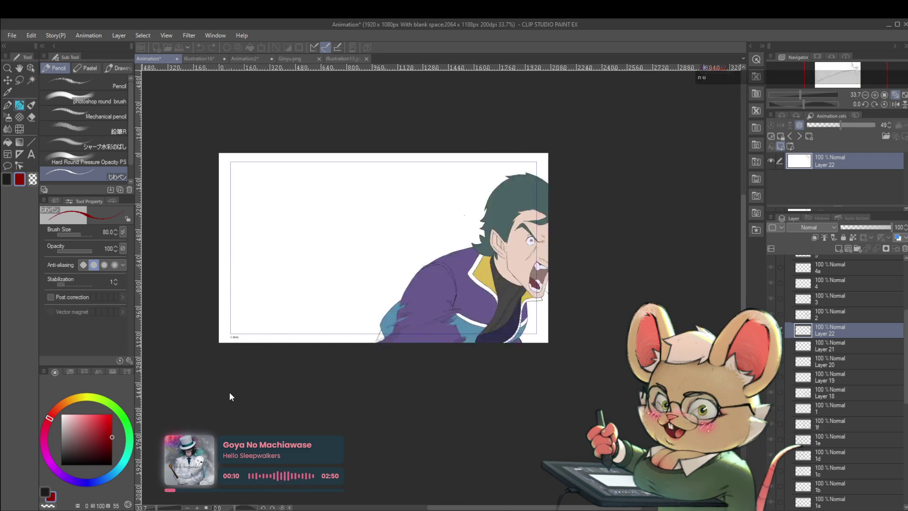
pyautogui.press('space')
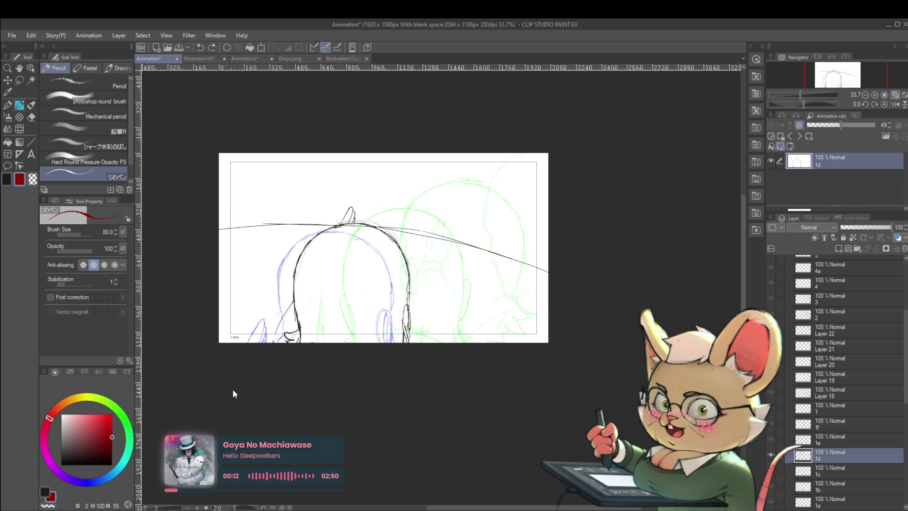
pyautogui.press('Right')
pyautogui.press('Right')
pyautogui.press('Right')
pyautogui.press('Right')
pyautogui.press('Right')
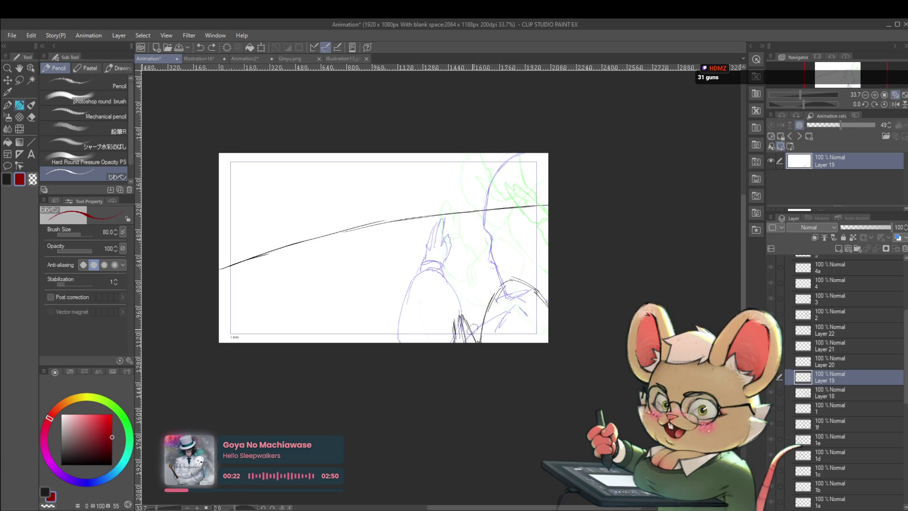
# - Shift the lassoed lower sketch lines on Layer 19 left and rotate them about 7° clockwise
pyautogui.press('m')
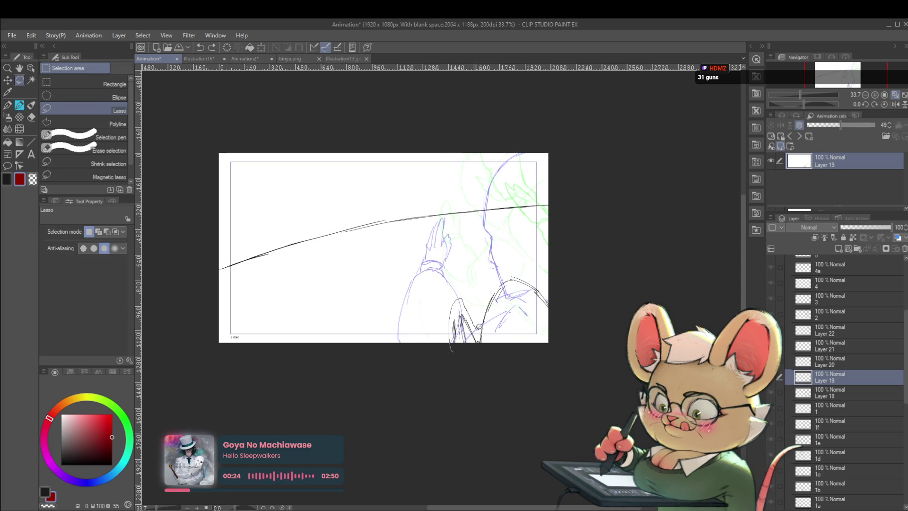
pyautogui.hotkey('ctrl', 't')
pyautogui.moveTo(473, 315); pyautogui.dragTo(433, 314)
pyautogui.moveTo(453, 273); pyautogui.dragTo(459, 277)
pyautogui.press('Return')
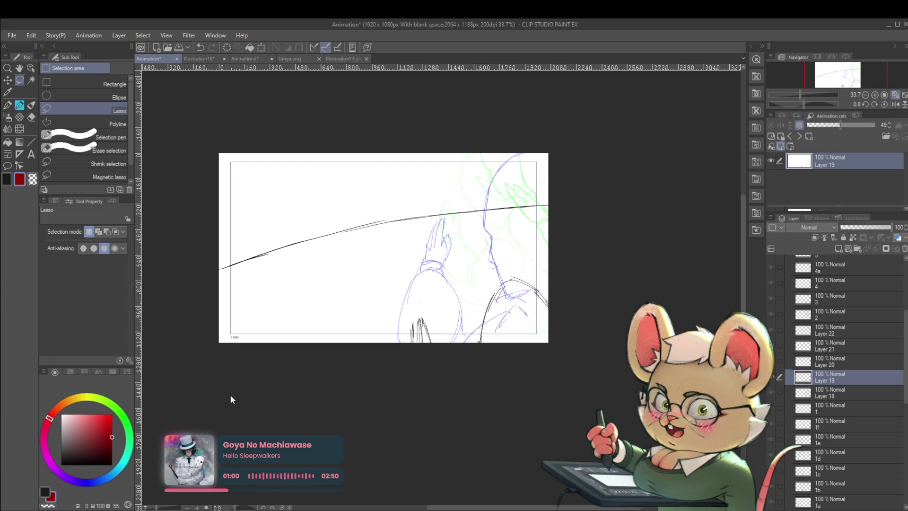
# - Replay the animation, then step through Layer 19 and Layer 22 to cel 2
pyautogui.hotkey('ctrl', 'Return')
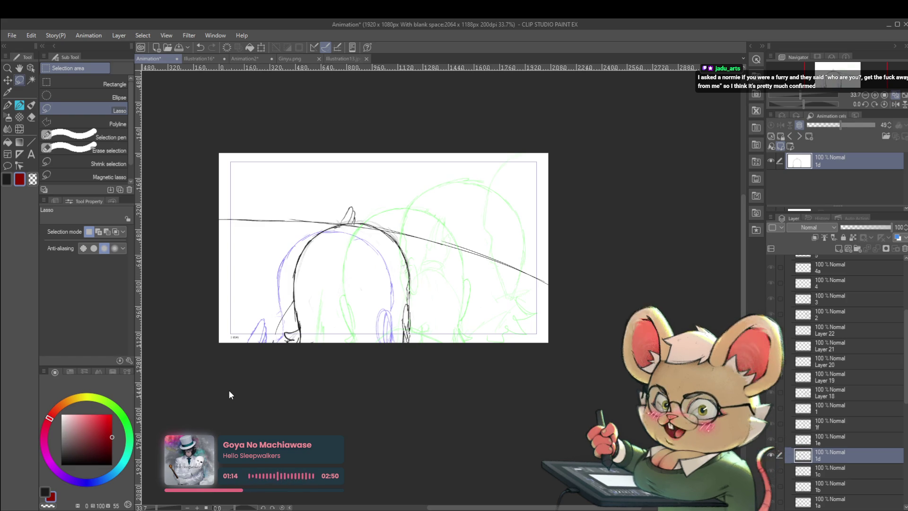
pyautogui.press('space')
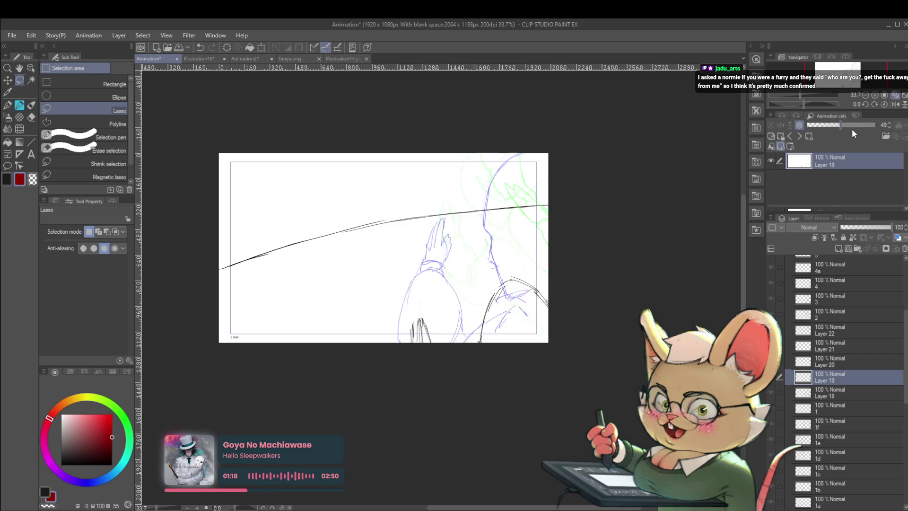
pyautogui.hotkey('ctrl', 'shift', '.')
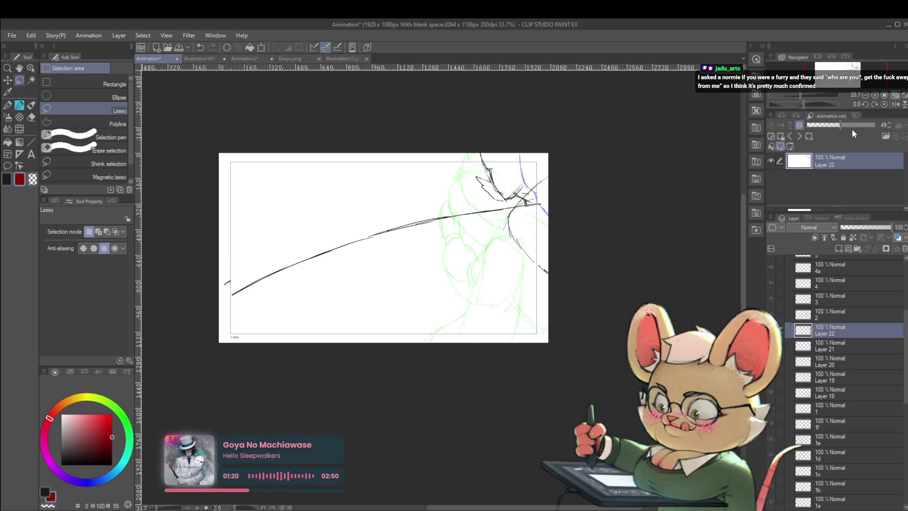
pyautogui.hotkey('ctrl', 'shift', '.')
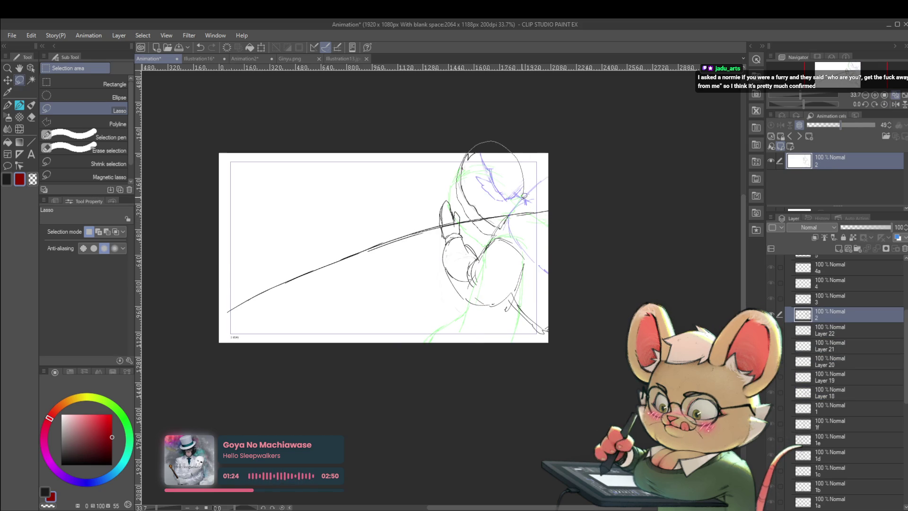
# - Rotate the selected head on cel 2 about 23° clockwise
pyautogui.hotkey('ctrl', 't')
pyautogui.moveTo(550, 136); pyautogui.dragTo(553, 169)
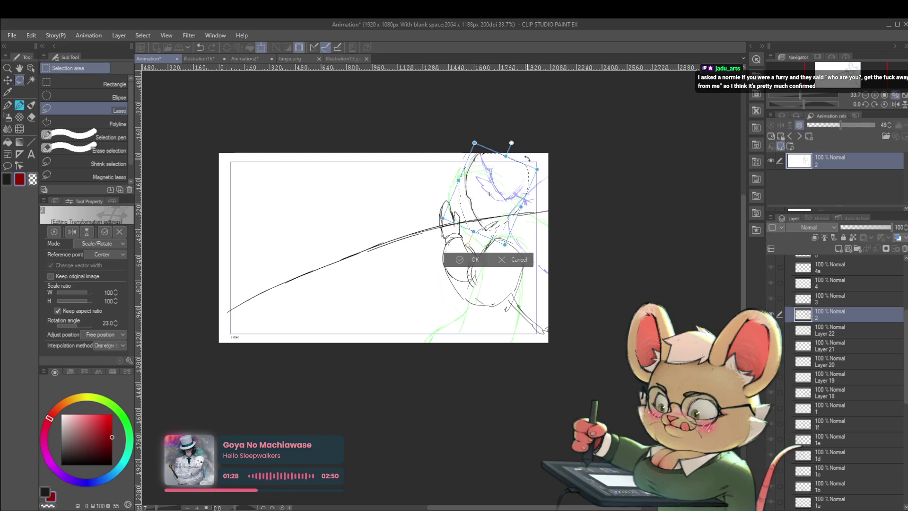
pyautogui.press('Return')
# - On drawing 3, lasso the character's head and adjust it with Free Transform
pyautogui.hotkey('ctrl', 'shift', ',')
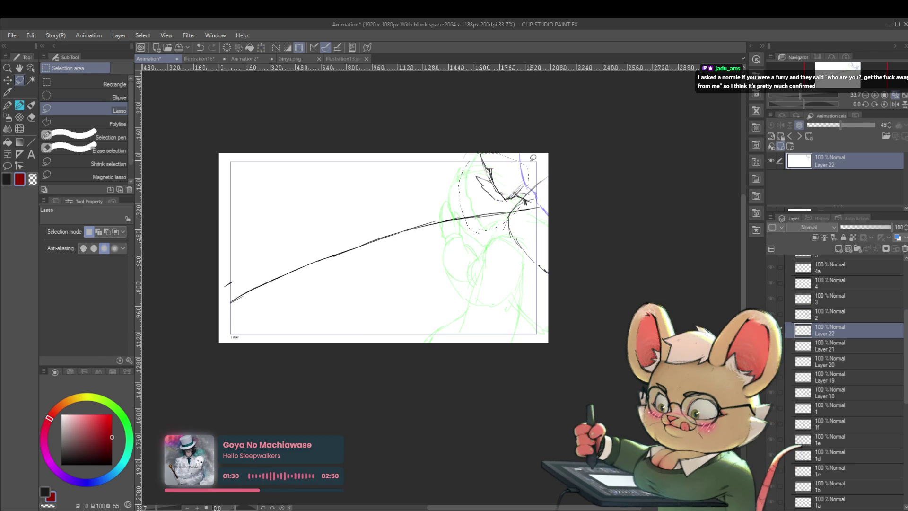
pyautogui.hotkey('ctrl', 'shift', '.')
pyautogui.hotkey('ctrl', 'shift', '.')
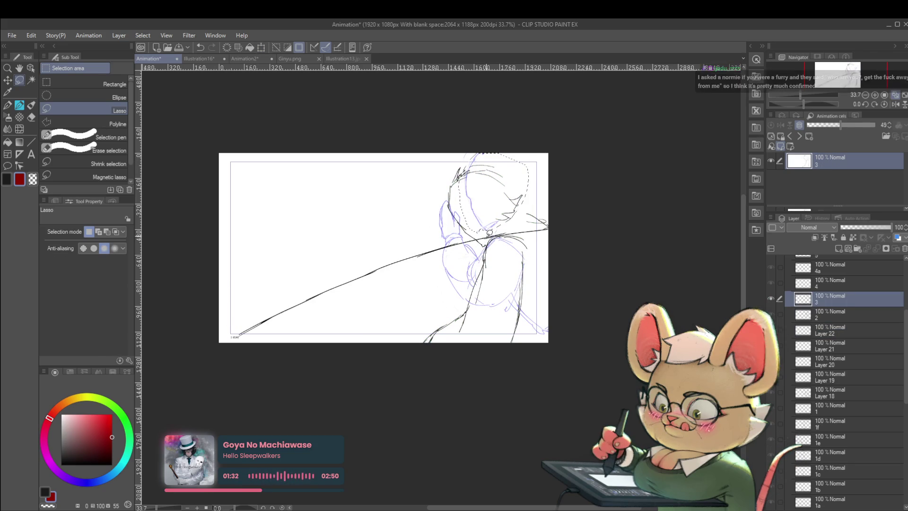
pyautogui.moveTo(508, 147); pyautogui.dragTo(498, 228)
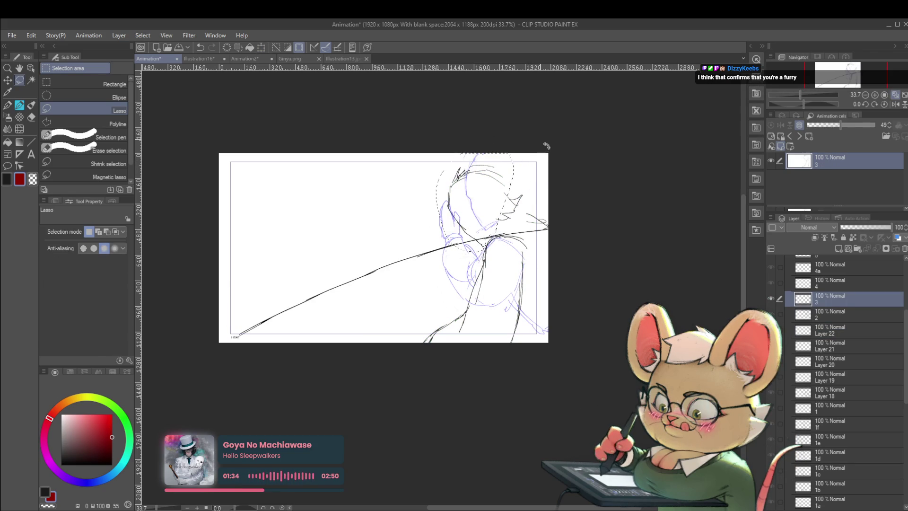
pyautogui.hotkey('ctrl', 't')
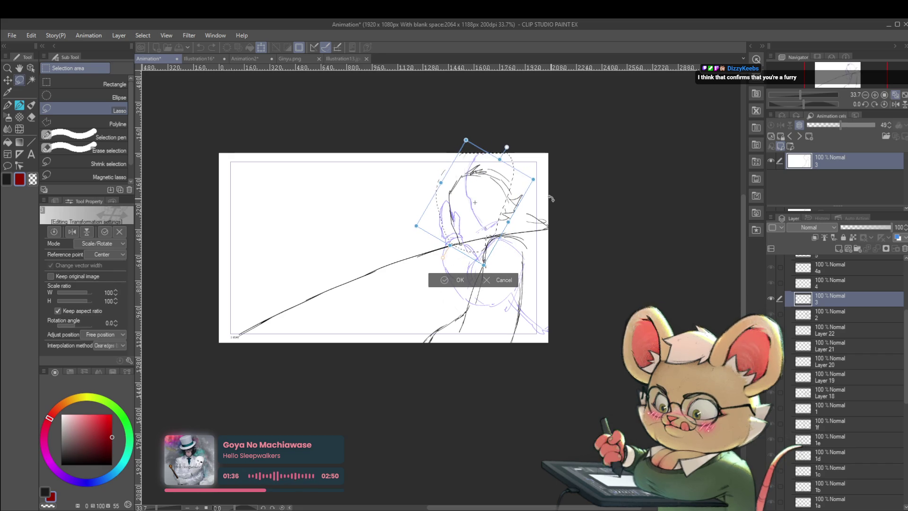
pyautogui.press('Return')
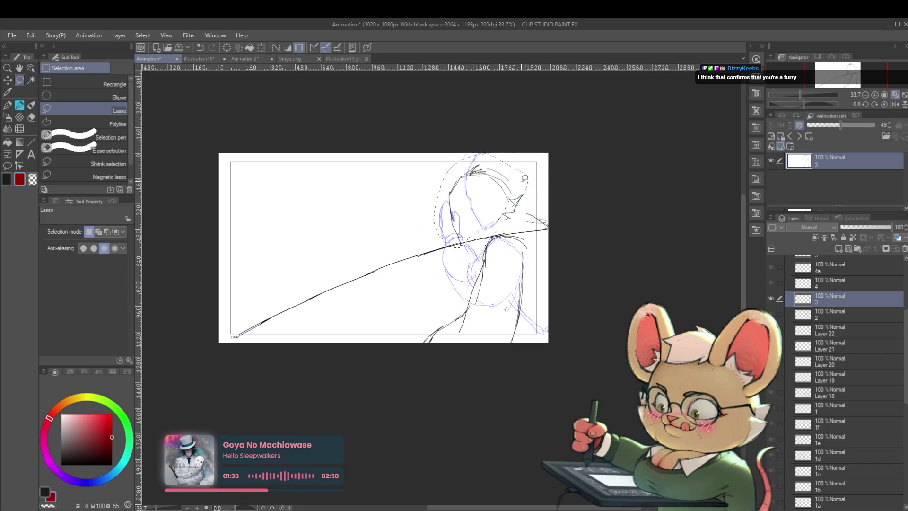
# - Step through the in-betweens to drawing 4, then play the cut and stop on frame 1d
pyautogui.press('Left')
pyautogui.press('Right')
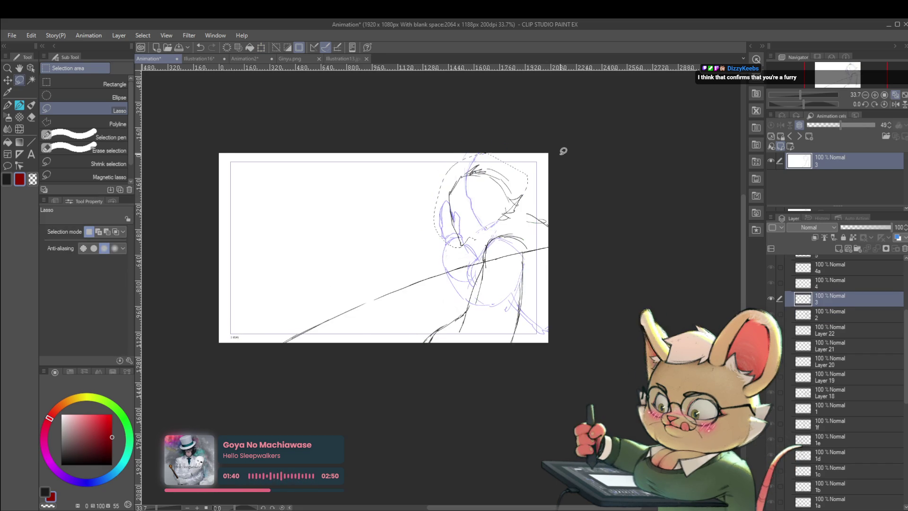
pyautogui.press('Right')
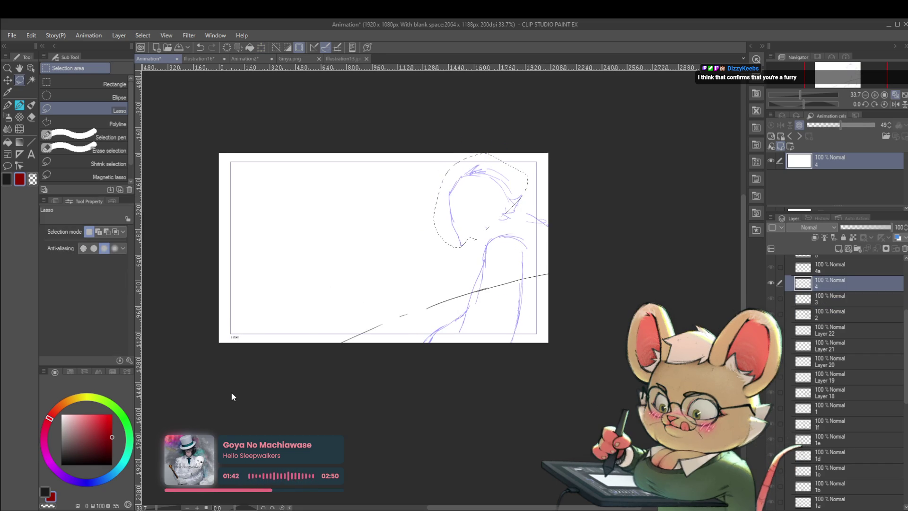
pyautogui.press('Return')
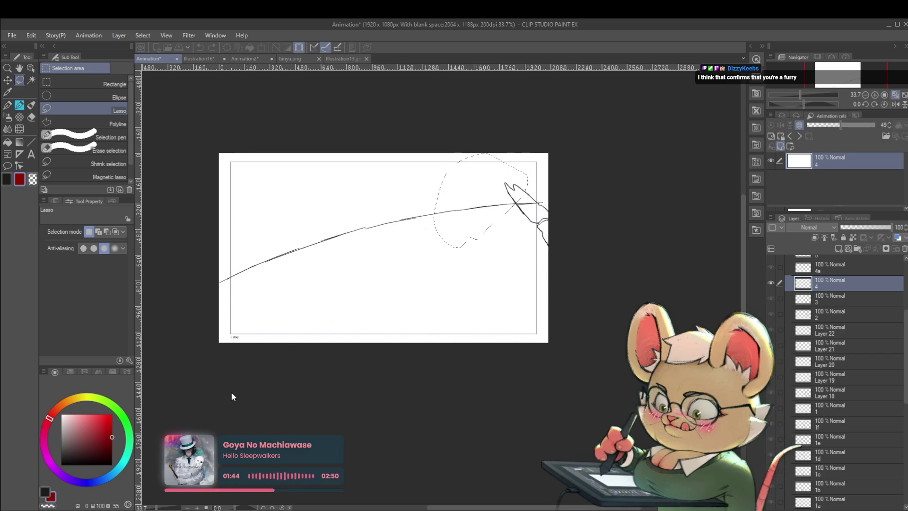
pyautogui.press('Return')
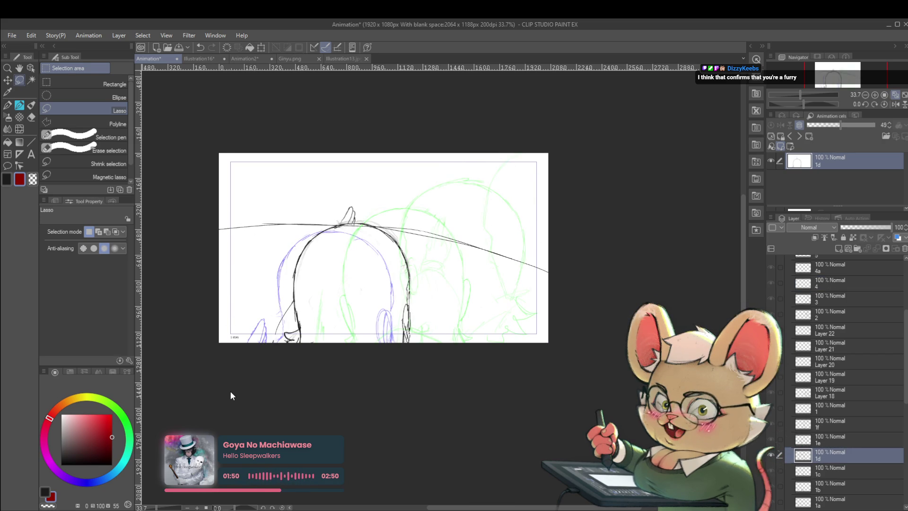
# - Restart animation playback and flip the canvas view horizontally from the Navigator
pyautogui.press('Return')
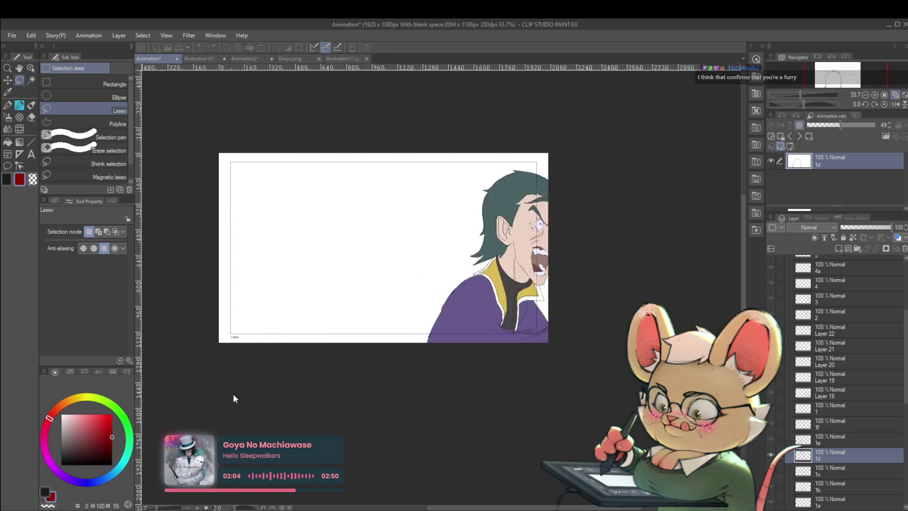
pyautogui.click(896, 105)
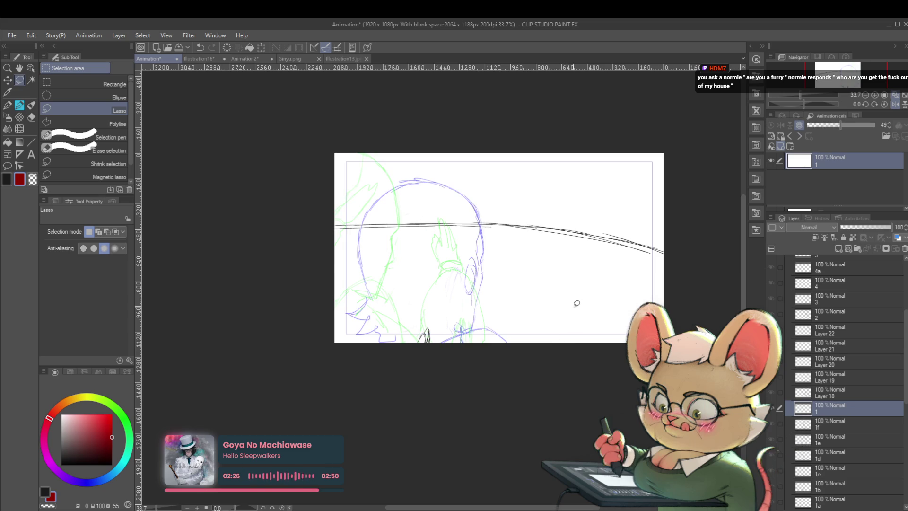
# - Settle on cel 1 and set the rough sketching pencil to brush size 40
pyautogui.press(',')
pyautogui.press('.')
pyautogui.press('.')
pyautogui.press(',')
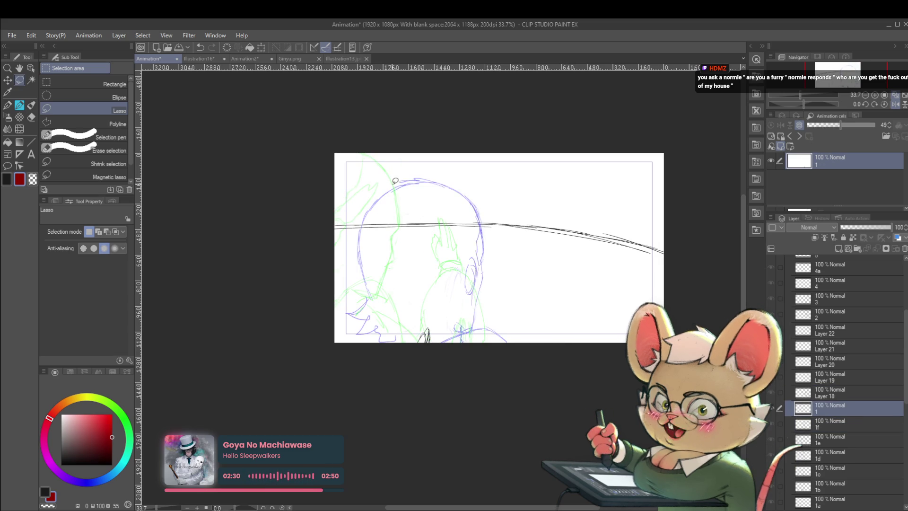
pyautogui.press('p')
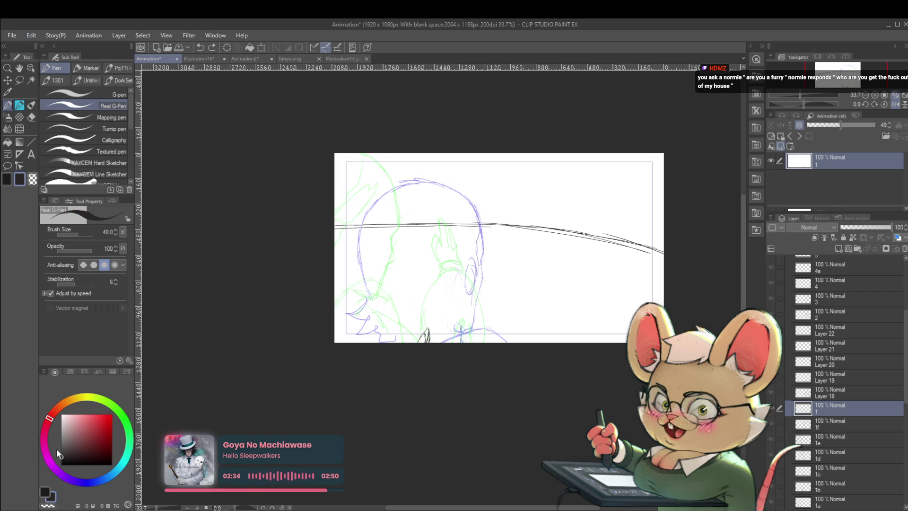
pyautogui.press('p')
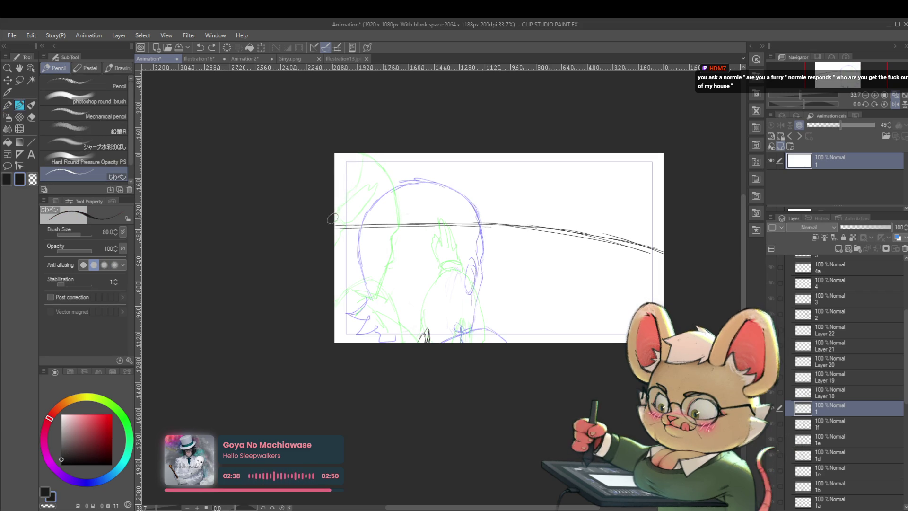
pyautogui.moveTo(351, 185); pyautogui.dragTo(334, 215)
pyautogui.hotkey('ctrl', 'z')
pyautogui.press('[')
pyautogui.press('[')
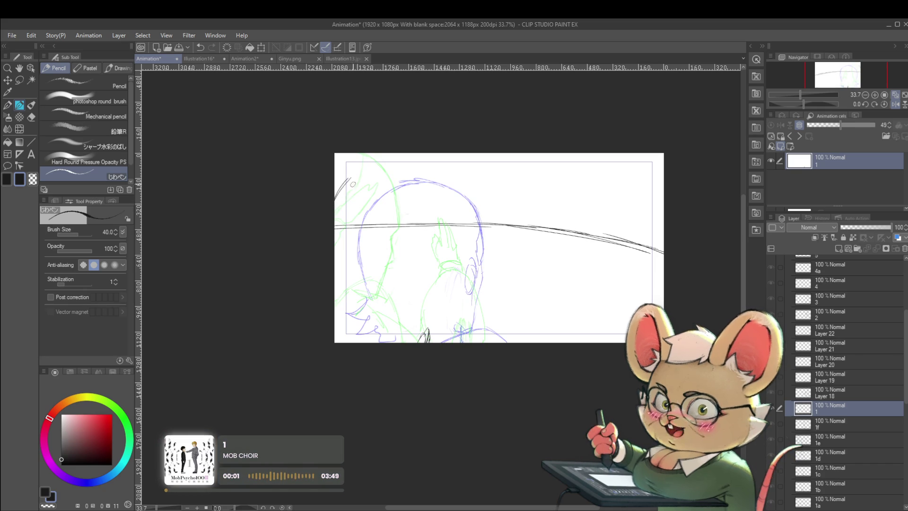
# - Pencil the curved head outline, a short line beneath it, and try a jaw stroke on cel 1
pyautogui.moveTo(346, 185); pyautogui.dragTo(378, 166)
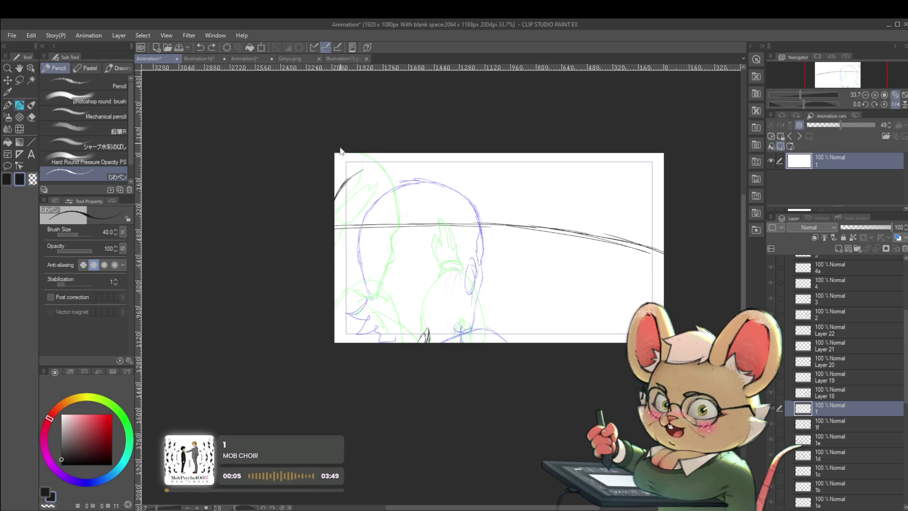
pyautogui.moveTo(362, 171); pyautogui.dragTo(387, 161)
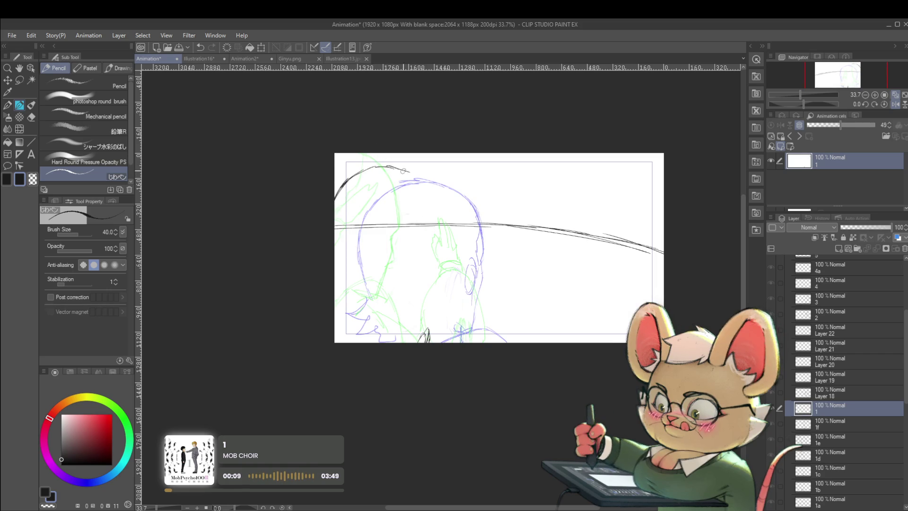
pyautogui.moveTo(390, 165); pyautogui.dragTo(422, 180)
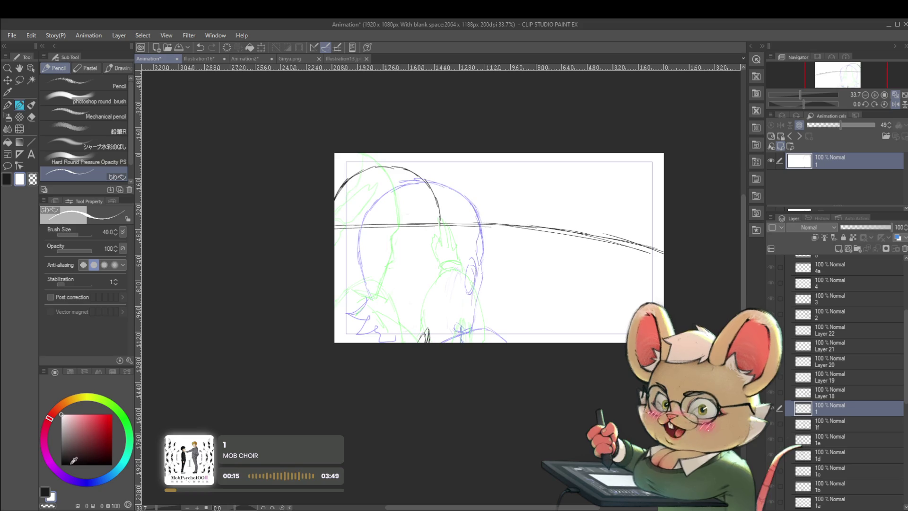
pyautogui.moveTo(435, 233); pyautogui.dragTo(435, 249)
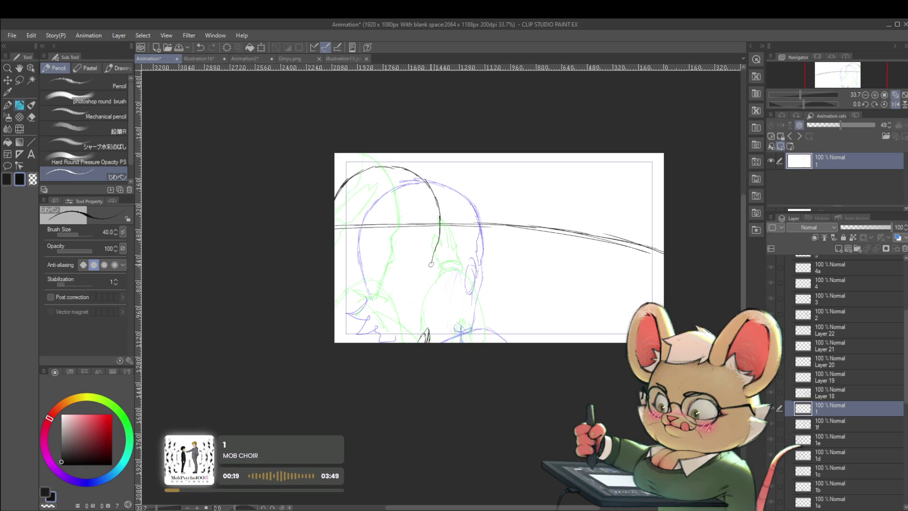
pyautogui.hotkey('ctrl', 'z')
pyautogui.moveTo(439, 234); pyautogui.dragTo(433, 258)
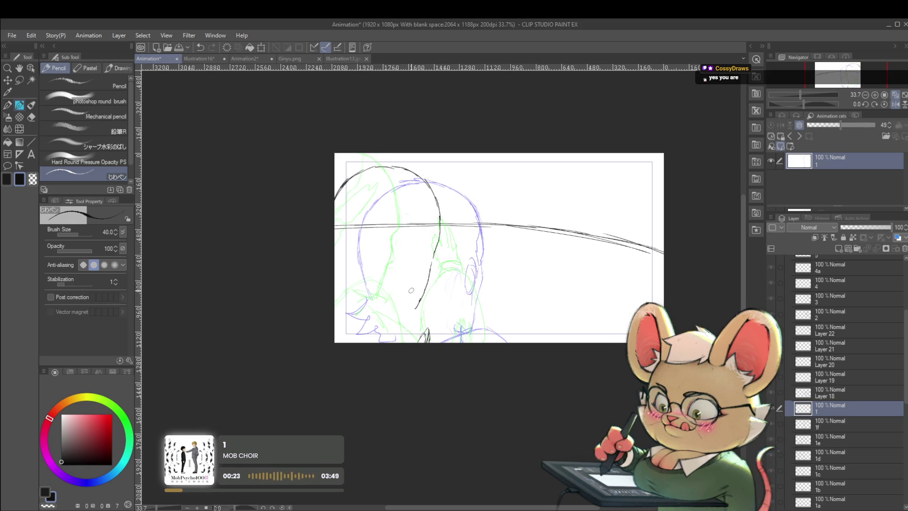
pyautogui.moveTo(410, 311); pyautogui.dragTo(384, 304)
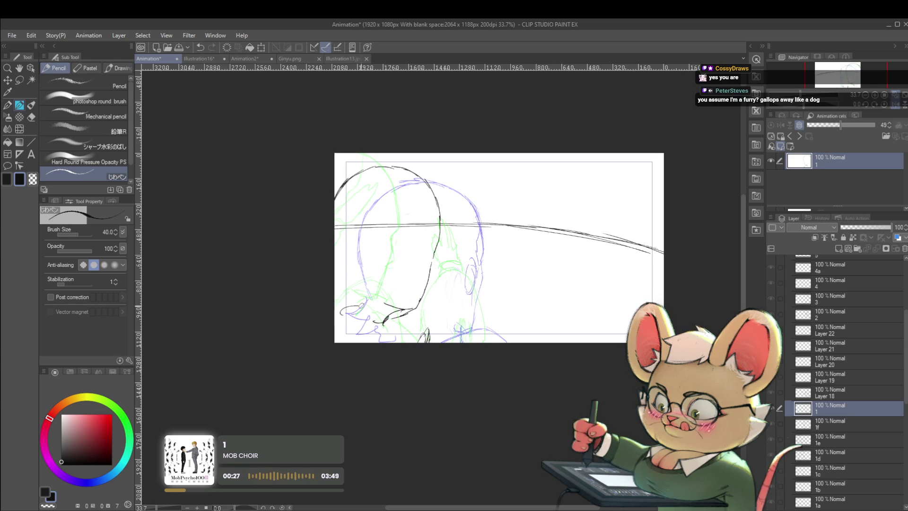
pyautogui.hotkey('ctrl', 'z')
# - Flip between cel 1 and the Layer 18 raised-hand cel, ending on Layer 18
pyautogui.press('Left')
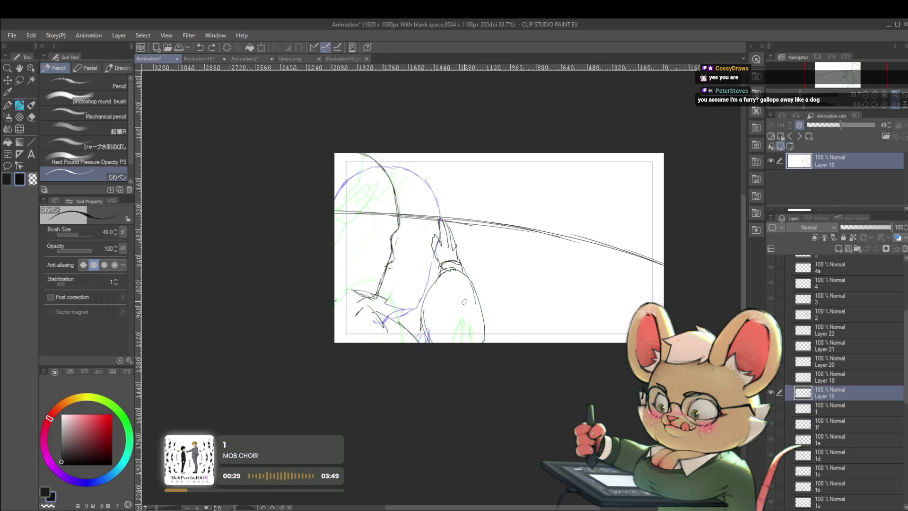
pyautogui.press('Right')
pyautogui.press('Left')
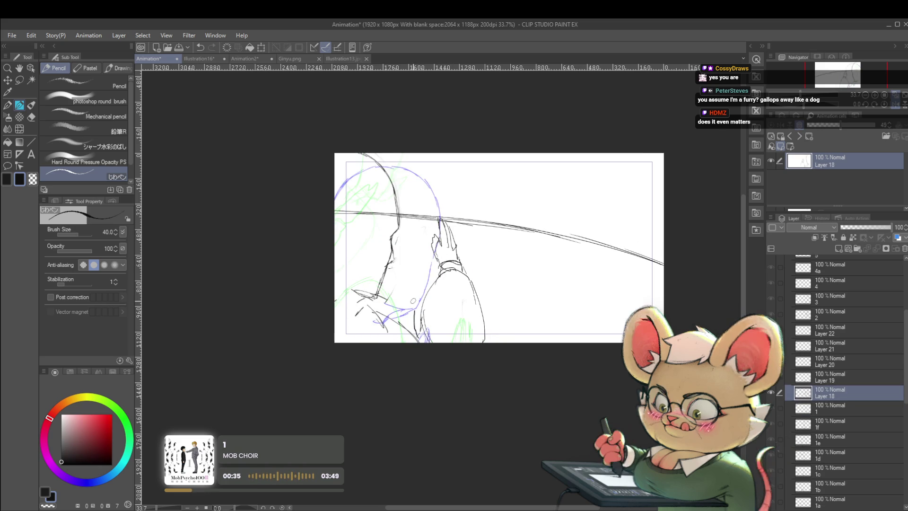
# - Lasso the raised hand and arm on Layer 18 and rotate it about 24°
pyautogui.press('m')
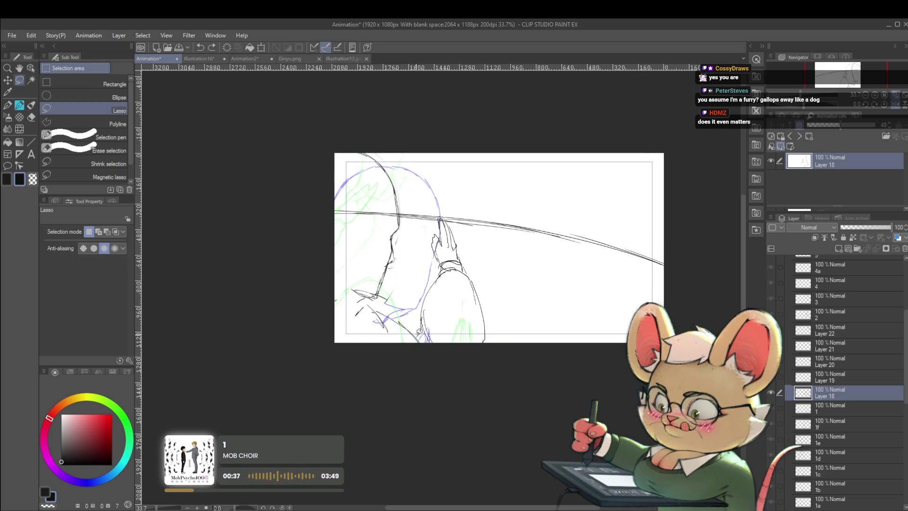
pyautogui.moveTo(428, 339); pyautogui.dragTo(428, 340)
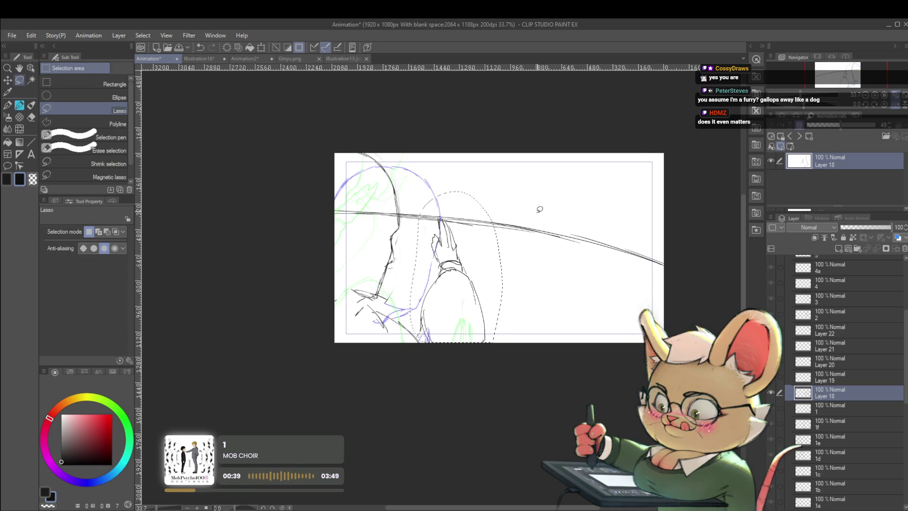
pyautogui.hotkey('ctrl', 't')
pyautogui.moveTo(521, 302)
pyautogui.mouseDown()
pyautogui.moveTo(516, 265)
pyautogui.moveTo(522, 268)
pyautogui.mouseUp()
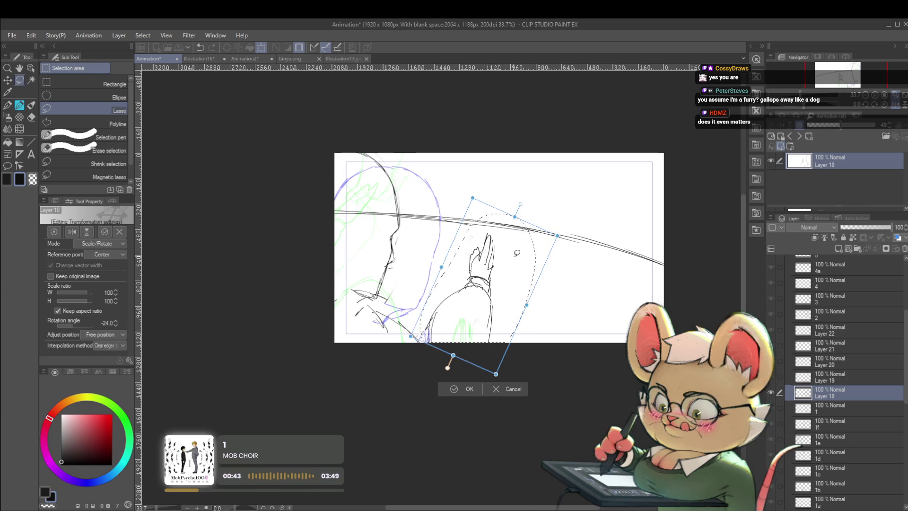
pyautogui.press('Return')
# - On Layer 19, shift the small bottom-edge sketch right, then play the animation
pyautogui.press('Left')
pyautogui.press('Right')
pyautogui.press('Right')
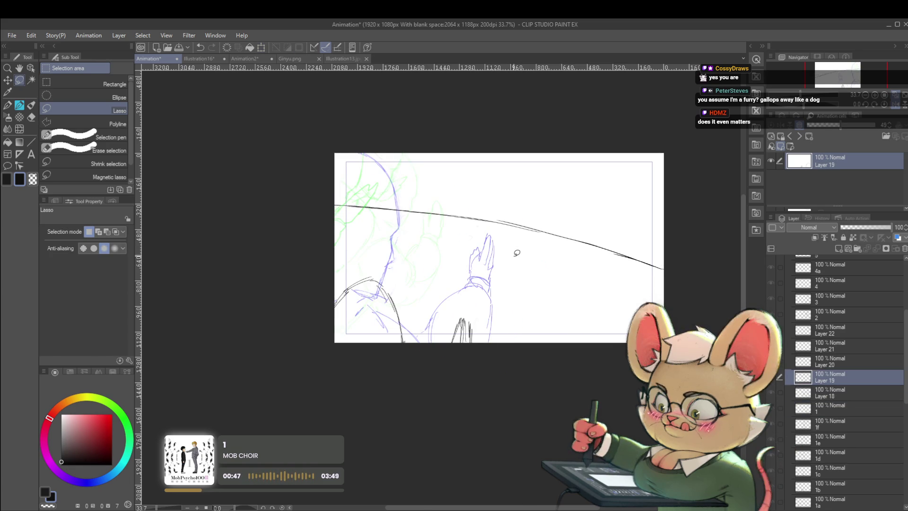
pyautogui.press('Left')
pyautogui.press('Right')
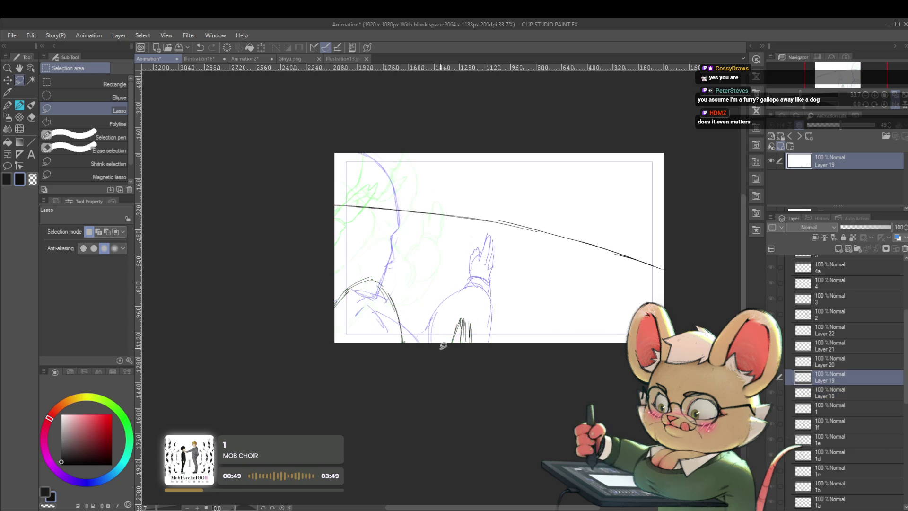
pyautogui.moveTo(508, 333)
pyautogui.mouseDown()
pyautogui.moveTo(515, 345)
pyautogui.moveTo(535, 323)
pyautogui.mouseUp()
pyautogui.hotkey('ctrl', 't')
pyautogui.press('Return')
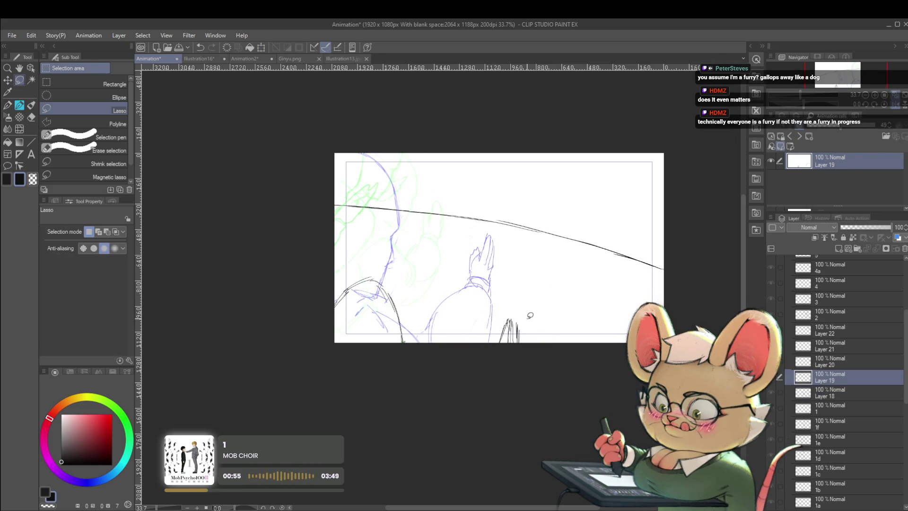
pyautogui.press('space')
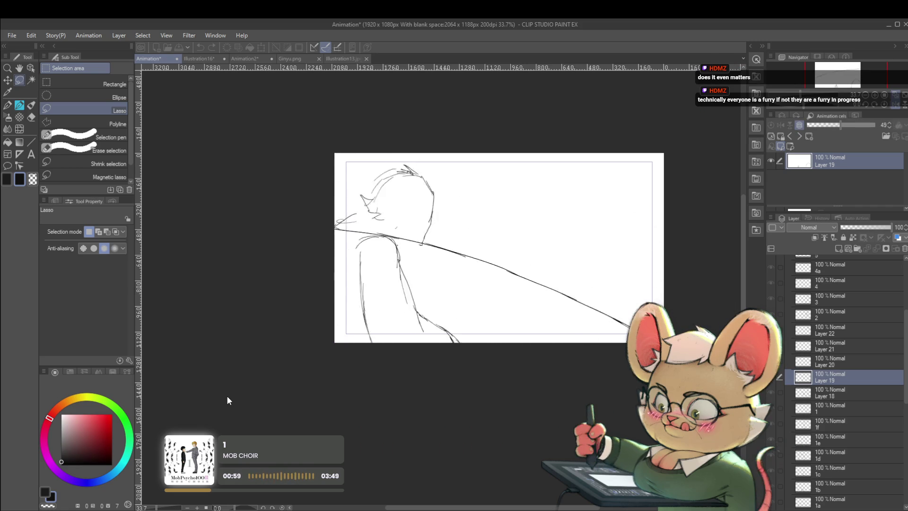
# - Unmirror the canvas view, stop playback, and replay the animation to review the in-betweens
pyautogui.click(886, 105)
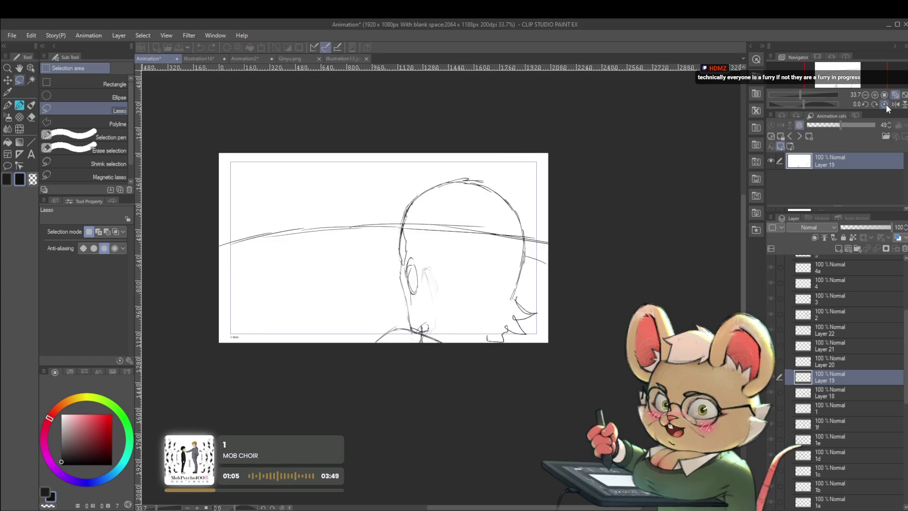
pyautogui.click(228, 393)
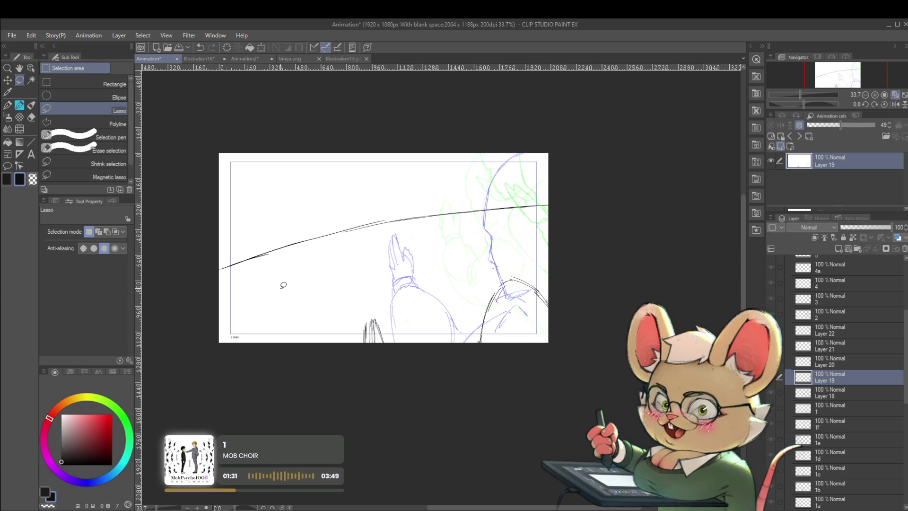
pyautogui.press('space')
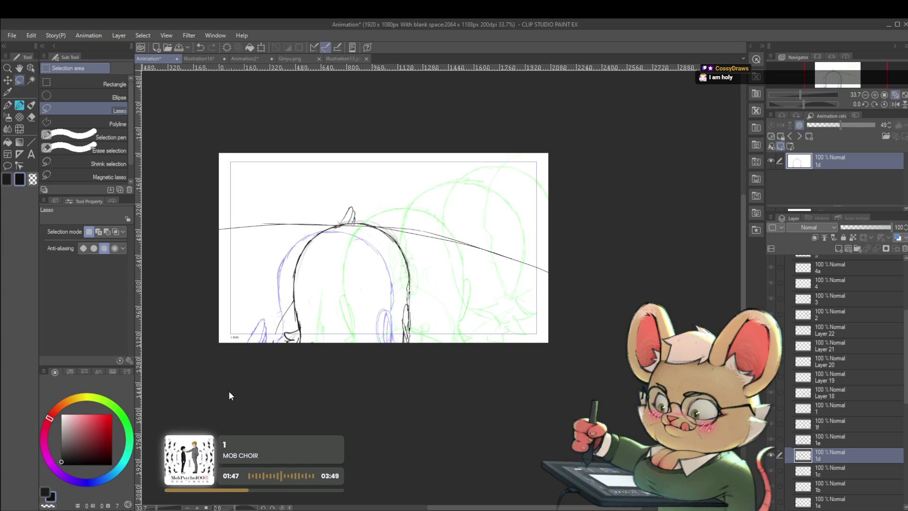
# - On cel 1e, pencil two strokes forming an inverted V for the rising hand, then move to cel 1f
pyautogui.hotkey('alt', '[')
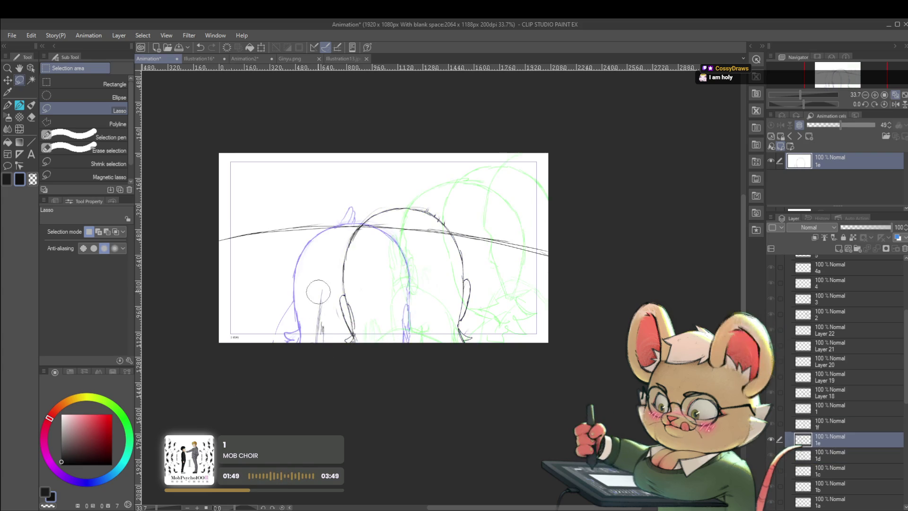
pyautogui.press('p')
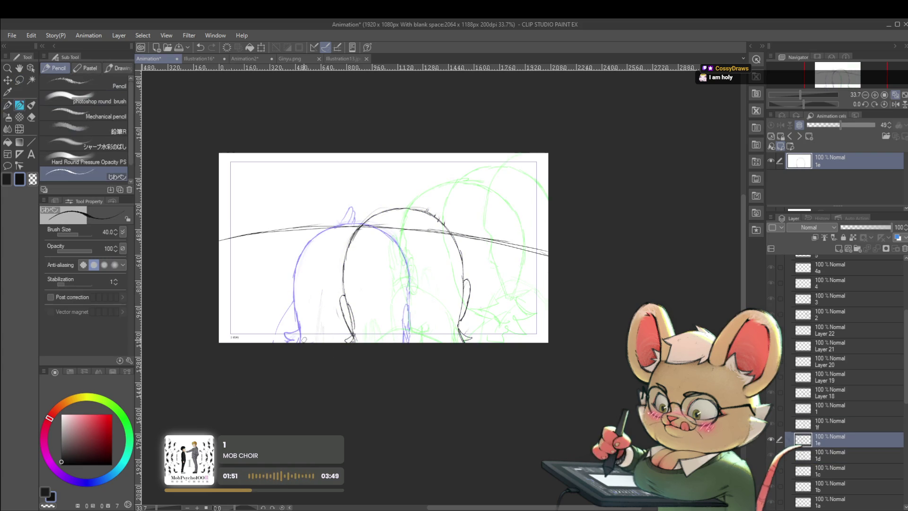
pyautogui.moveTo(303, 341); pyautogui.dragTo(311, 319)
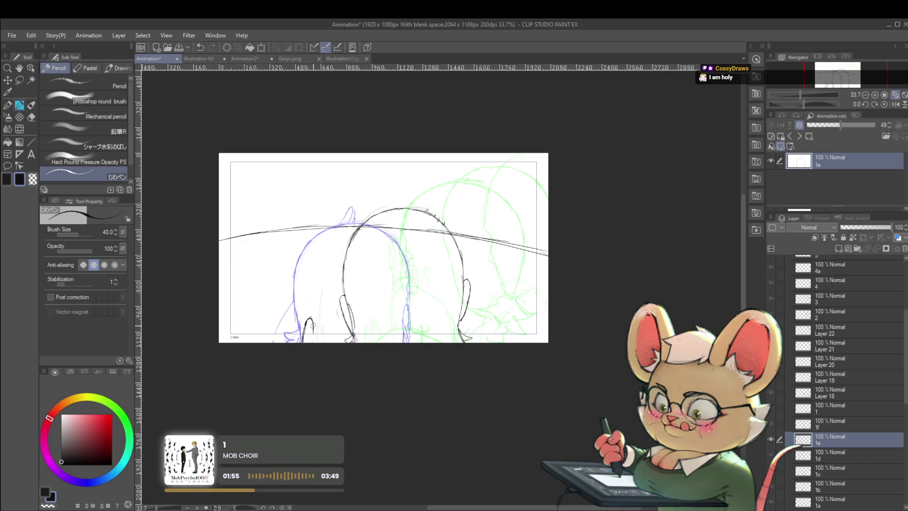
pyautogui.moveTo(315, 342); pyautogui.dragTo(311, 321)
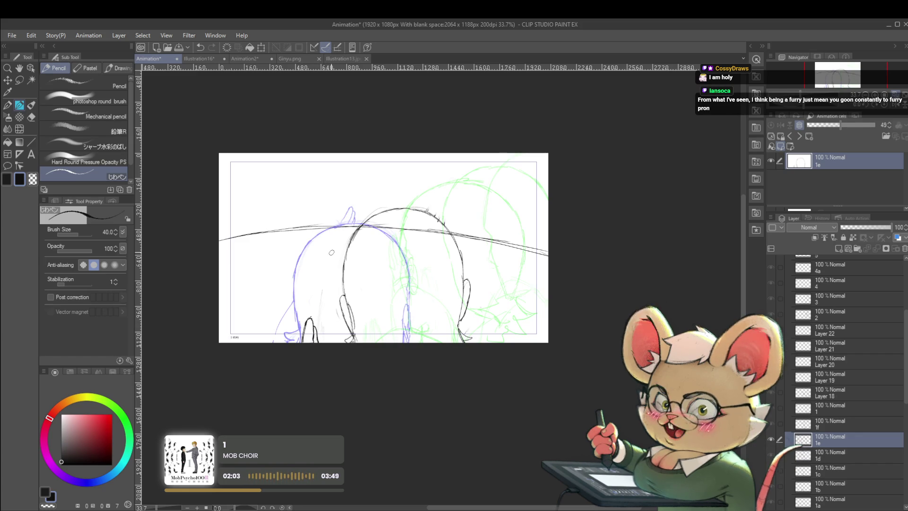
pyautogui.hotkey('alt', ']')
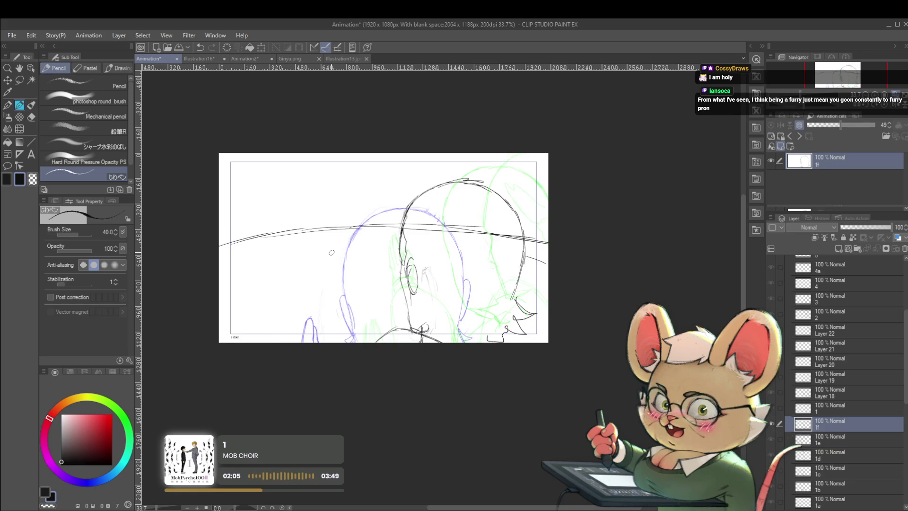
# - Compare cel 1f against cel 1e, undo a stroke, and add a small correction near the face
pyautogui.hotkey('alt', '[')
pyautogui.hotkey('alt', ']')
pyautogui.hotkey('alt', '[')
pyautogui.hotkey('alt', ']')
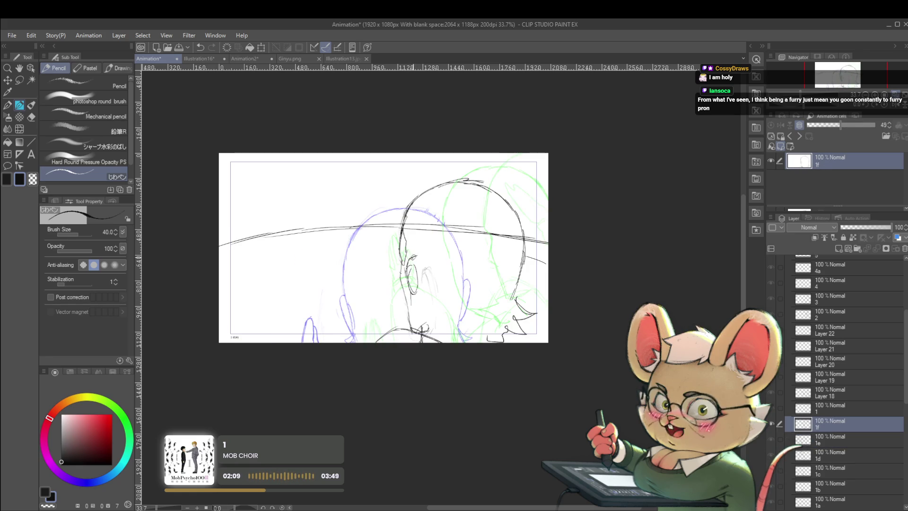
pyautogui.hotkey('ctrl', 'z')
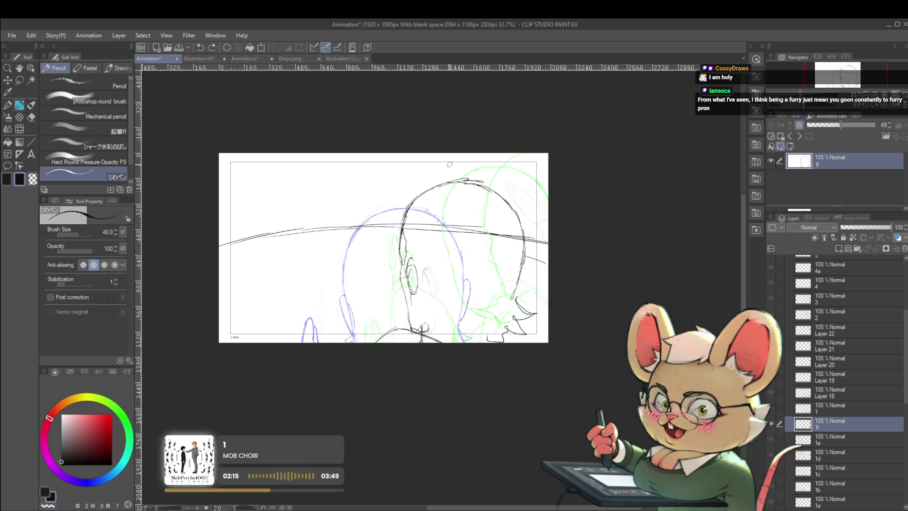
pyautogui.moveTo(415, 258); pyautogui.dragTo(406, 263)
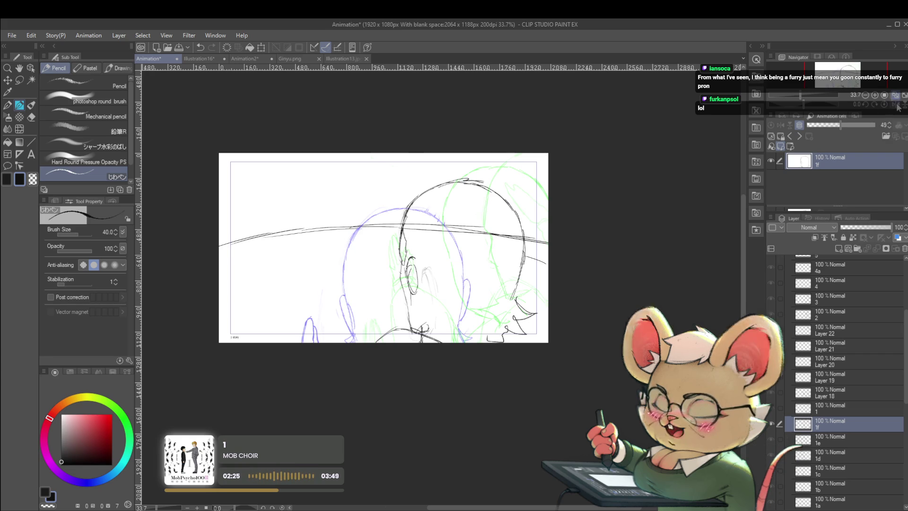
# - Mirror the canvas view and zoom to check the cel 1f drawing, then restore the normal view
pyautogui.click(895, 104)
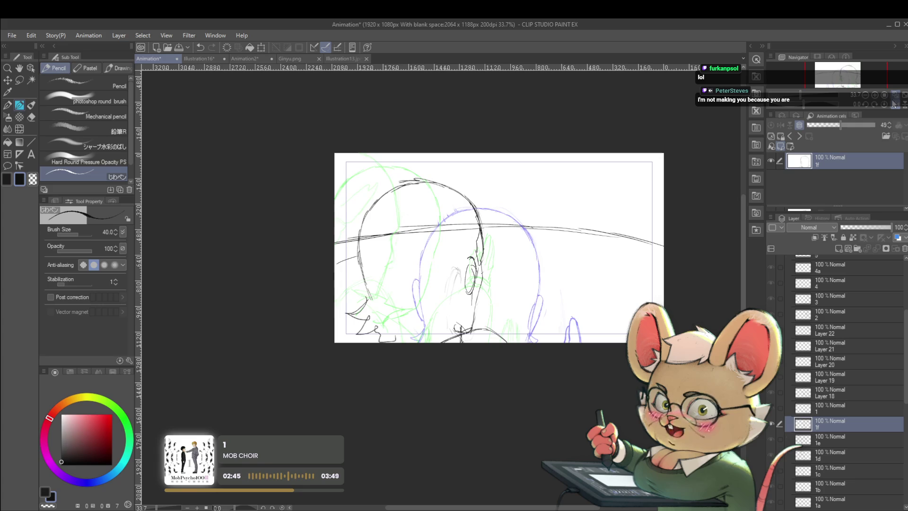
pyautogui.click(895, 104)
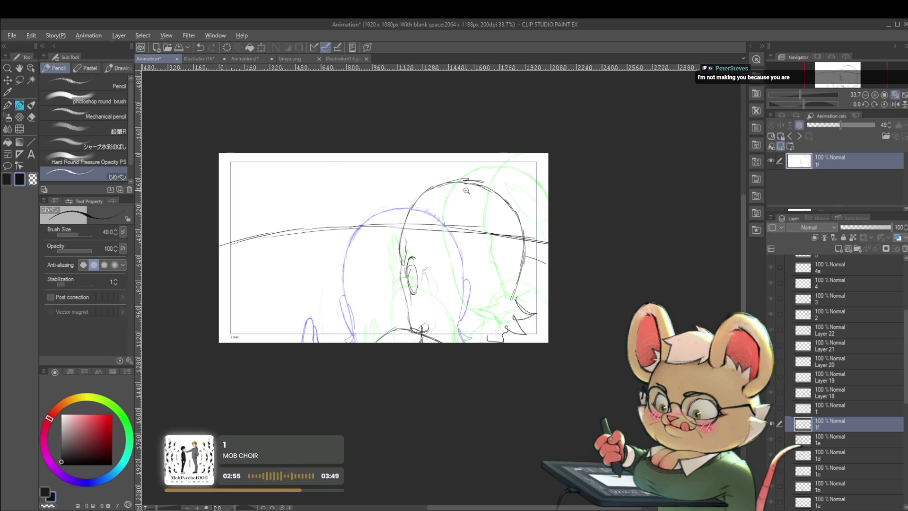
pyautogui.scroll(-3, 444, 173)
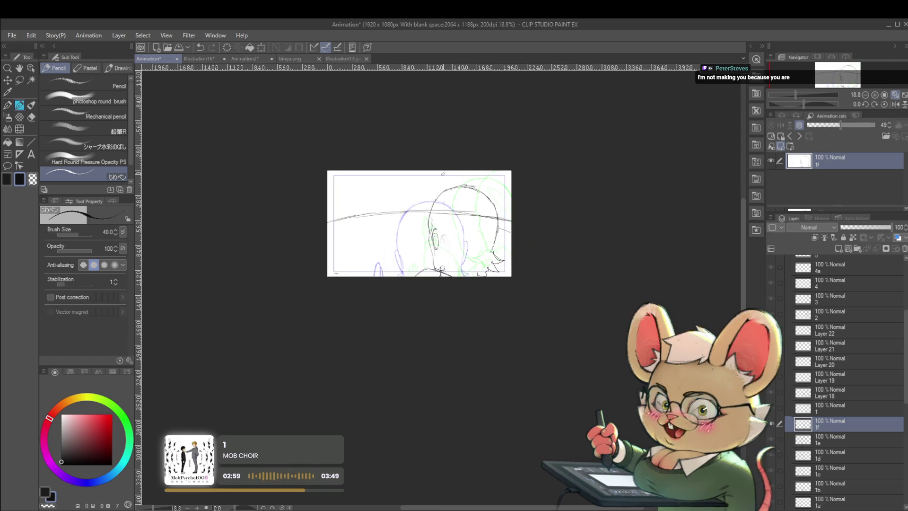
pyautogui.click(895, 97)
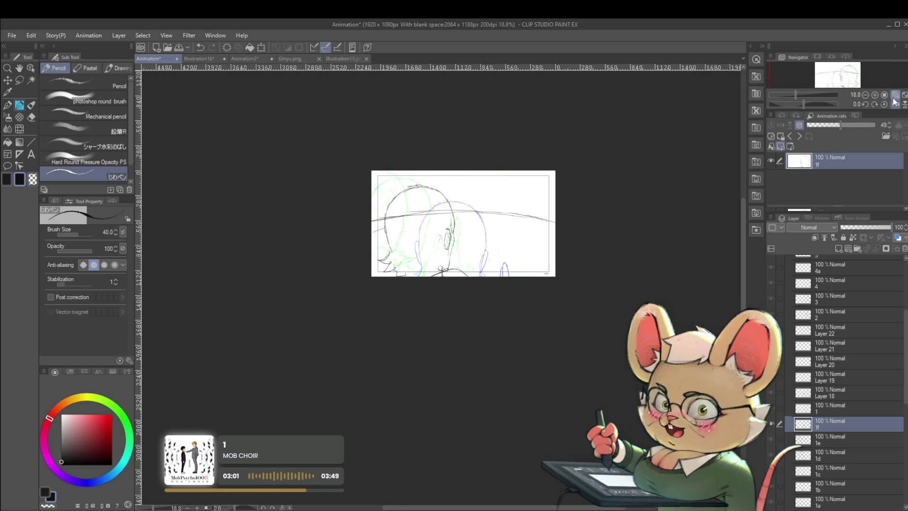
pyautogui.scroll(3, 491, 263)
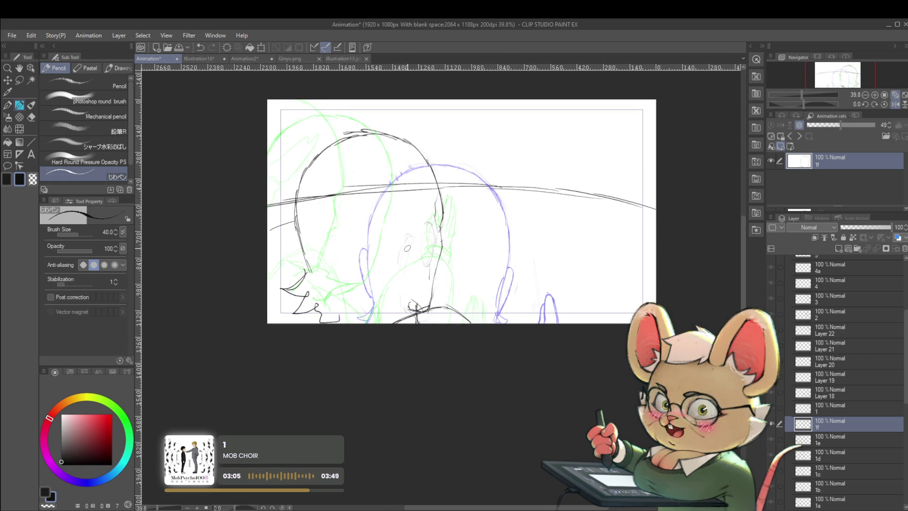
pyautogui.press('h')
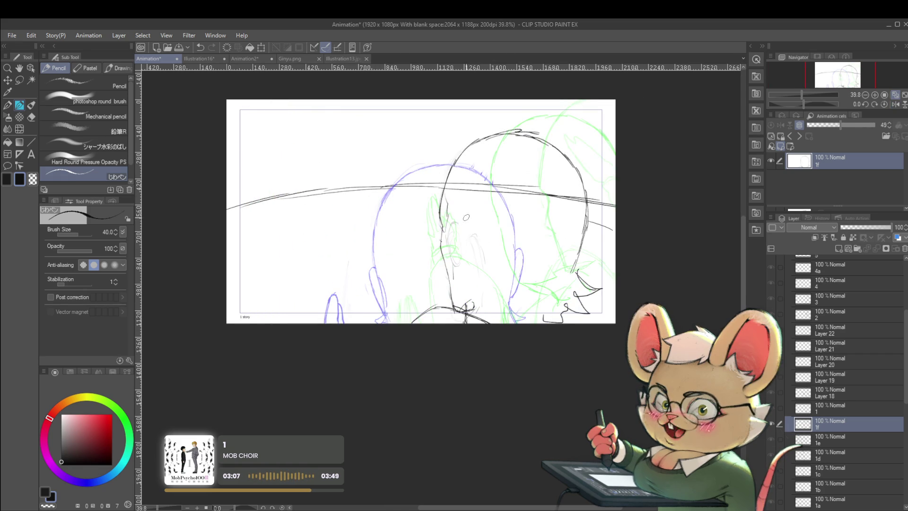